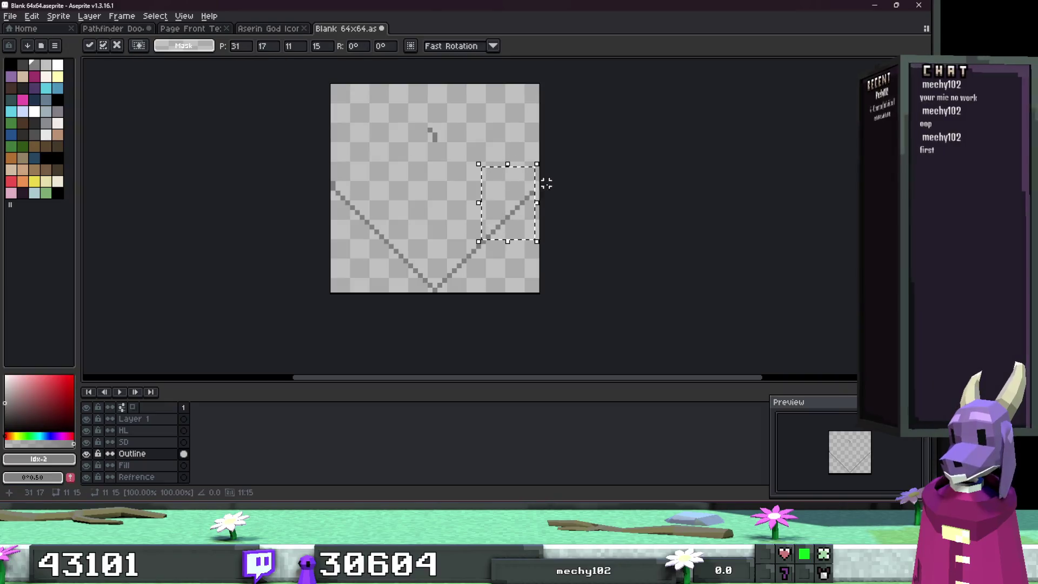
# Step: Nudge the selected left diagonal one pixel right and one pixel down, and commit it
pyautogui.hotkey('ctrl', 'd')
pyautogui.moveTo(380, 244); pyautogui.dragTo(250, 114)
pyautogui.press('Right')
pyautogui.press('Right')
pyautogui.press('Right')
pyautogui.press('Down')
pyautogui.press('Down')
pyautogui.press('Down')
pyautogui.press('Return')
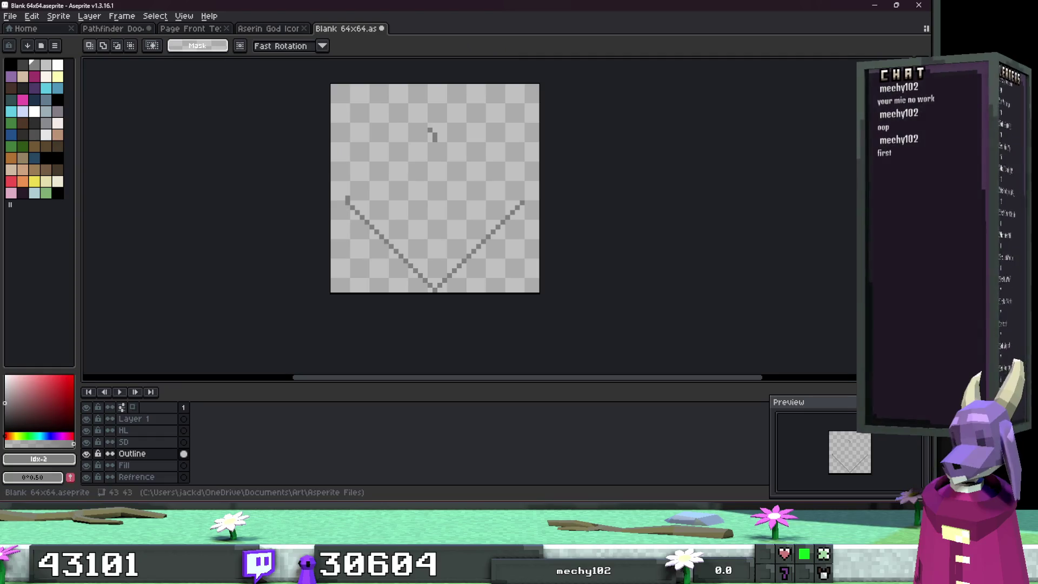
# Step: Draw a grey vertical line rising from the left diagonal, undoing a stray curved stroke
pyautogui.press('b')
pyautogui.scroll(2, 394, 126)
pyautogui.moveTo(319, 213)
pyautogui.mouseDown()
pyautogui.moveTo(330, 144)
pyautogui.moveTo(368, 120)
pyautogui.mouseUp()
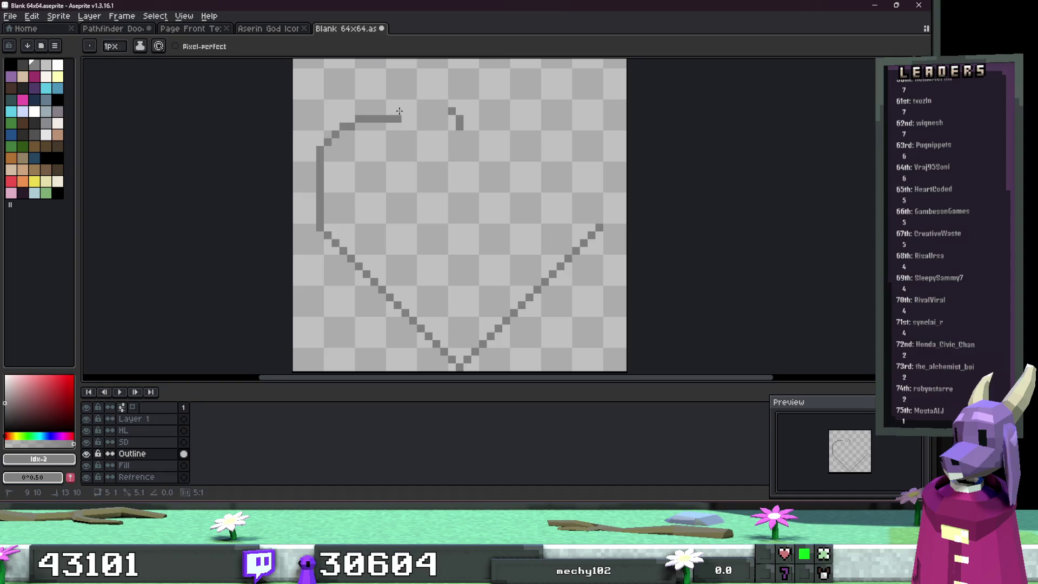
pyautogui.hotkey('ctrl', 'z')
pyautogui.hotkey('ctrl', 'z')
pyautogui.hotkey('ctrl', 'z')
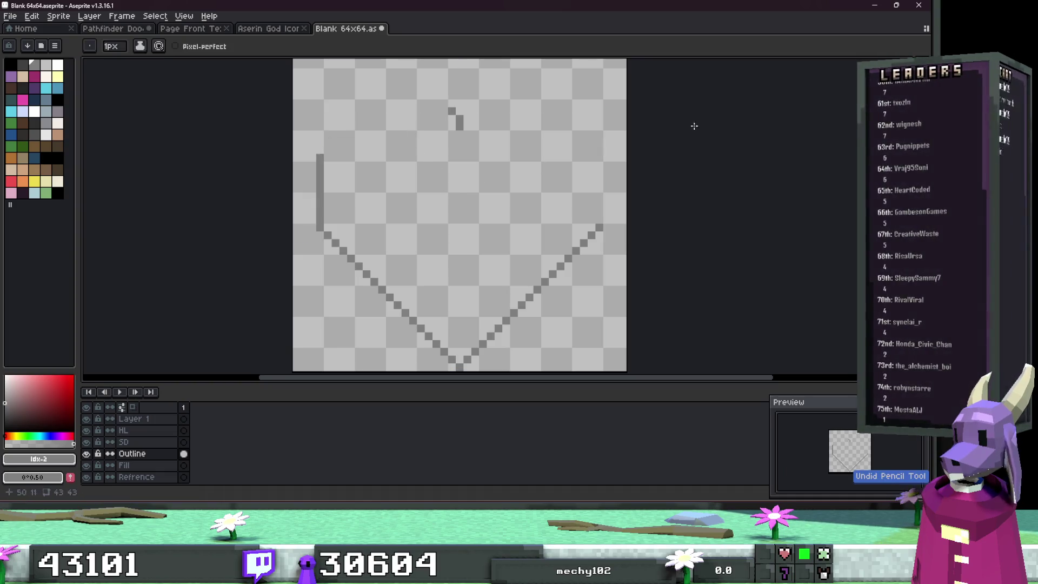
pyautogui.press('q')
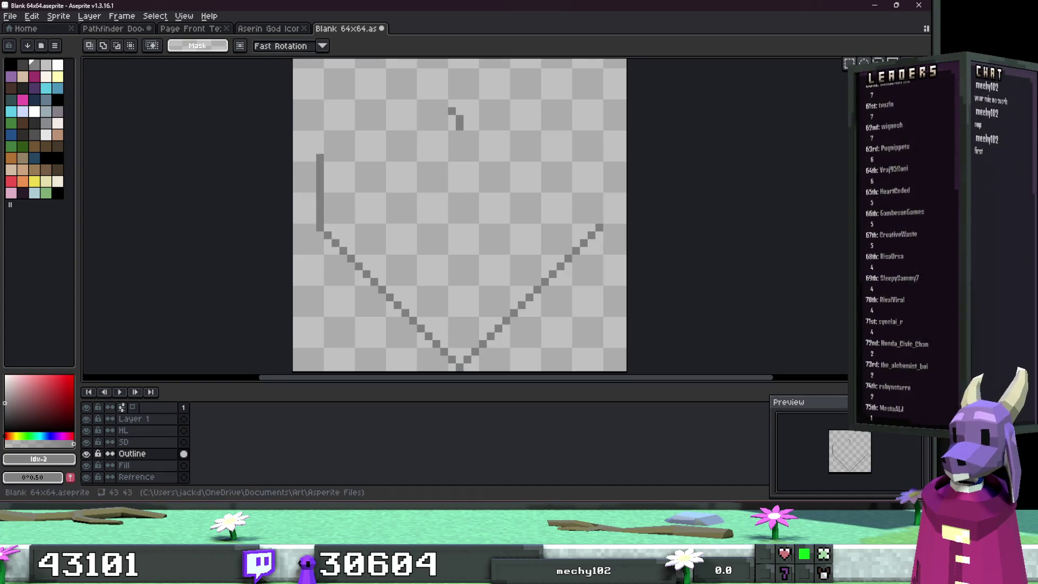
# Step: Trace the upper-left lobe's arc in grey along a circular guide moved down two pixels
pyautogui.moveTo(459, 219)
pyautogui.mouseDown()
pyautogui.moveTo(331, 89)
pyautogui.moveTo(281, 80)
pyautogui.moveTo(313, 164)
pyautogui.mouseUp()
pyautogui.click(408, 157)
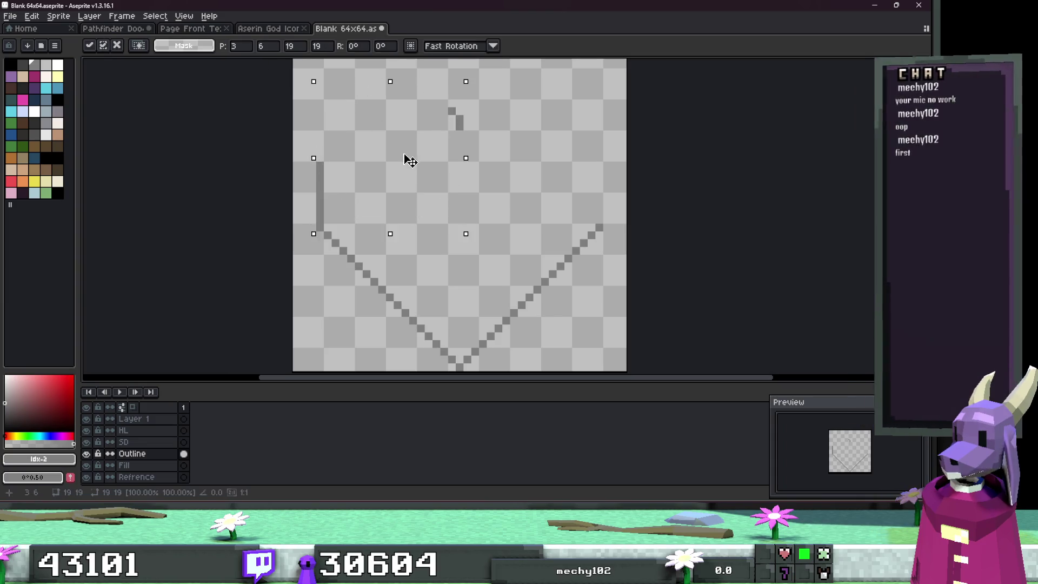
pyautogui.moveTo(410, 173); pyautogui.dragTo(410, 188)
pyautogui.press('b')
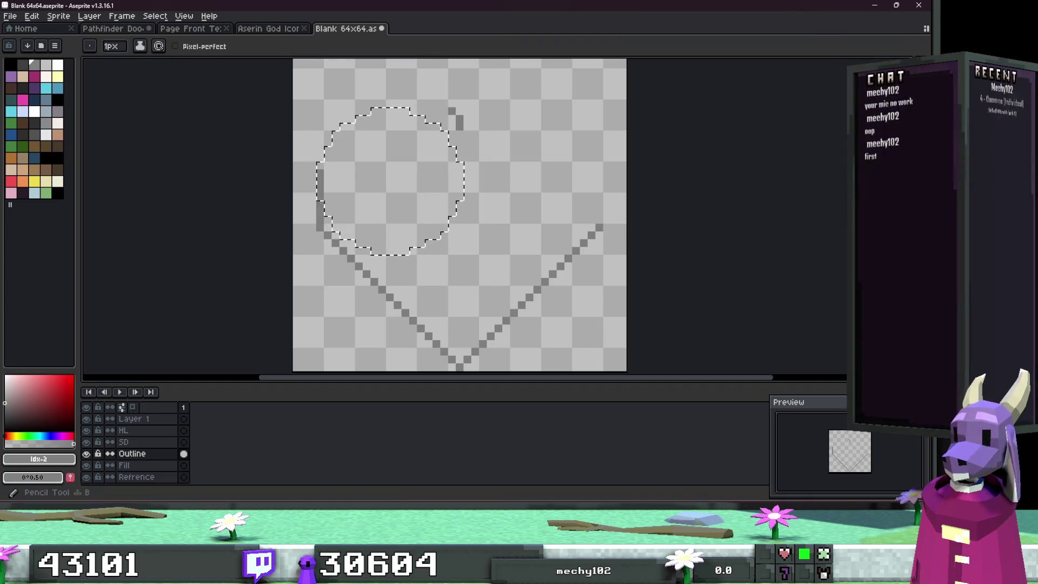
pyautogui.scroll(2, 308, 131)
pyautogui.moveTo(322, 179)
pyautogui.mouseDown()
pyautogui.moveTo(358, 122)
pyautogui.moveTo(433, 97)
pyautogui.moveTo(509, 138)
pyautogui.moveTo(540, 222)
pyautogui.mouseUp()
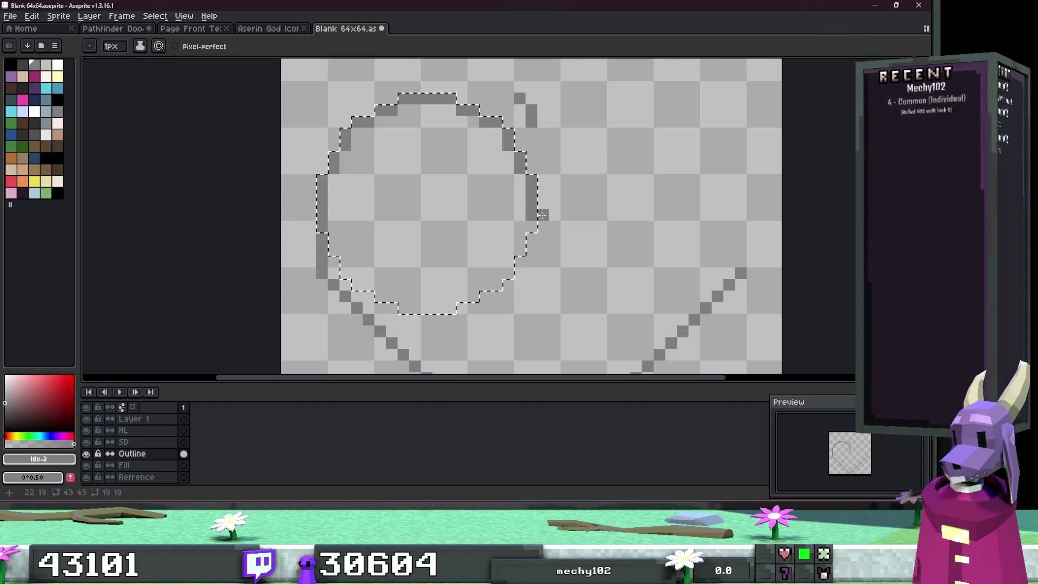
pyautogui.scroll(-2, 541, 216)
# Step: Copy the heart's left half, flip it horizontally, and place the mirror on the right side
pyautogui.press('m')
pyautogui.hotkey('ctrl', 'd')
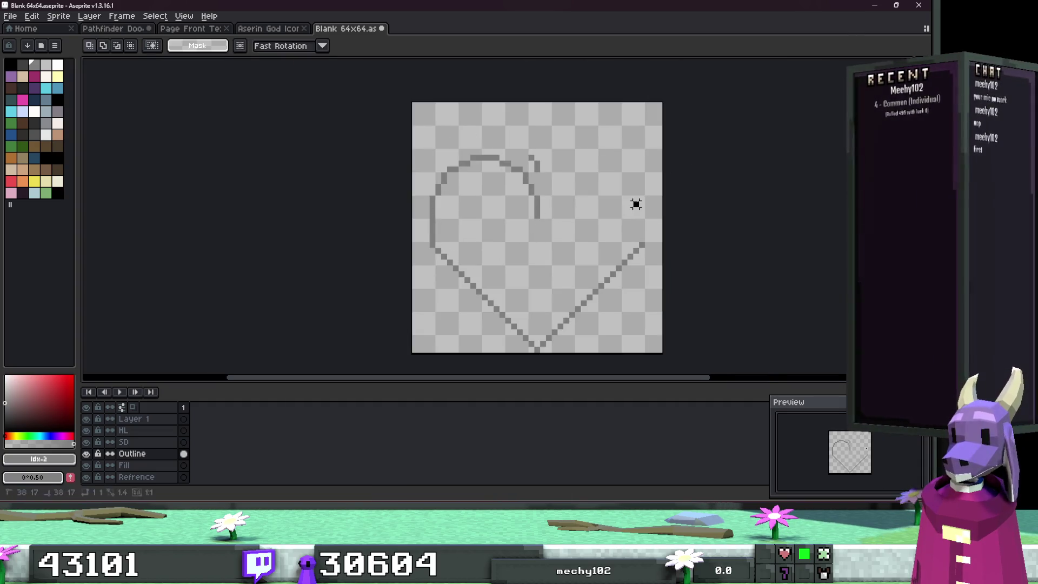
pyautogui.scroll(1, 406, 227)
pyautogui.scroll(-3, 406, 227)
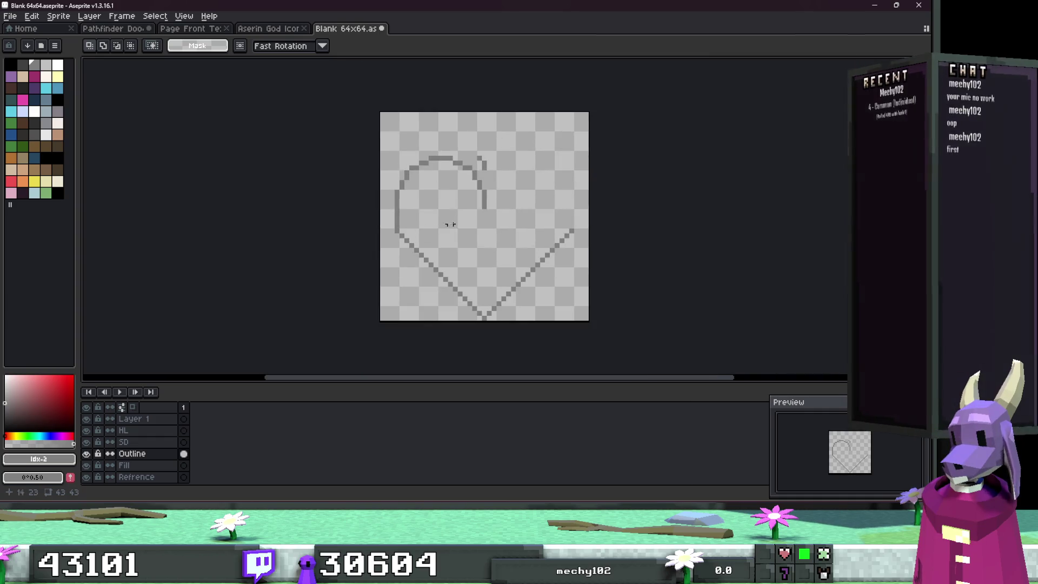
pyautogui.hotkey('shift', 'm')
pyautogui.moveTo(497, 138); pyautogui.dragTo(373, 238)
pyautogui.hotkey('ctrl', 'c')
pyautogui.hotkey('ctrl', 'v')
pyautogui.hotkey('shift', 'h')
pyautogui.moveTo(436, 213)
pyautogui.mouseDown()
pyautogui.moveTo(532, 210)
pyautogui.moveTo(514, 190)
pyautogui.mouseUp()
# Step: Commit the mirrored right half in place
pyautogui.scroll(2, 532, 201)
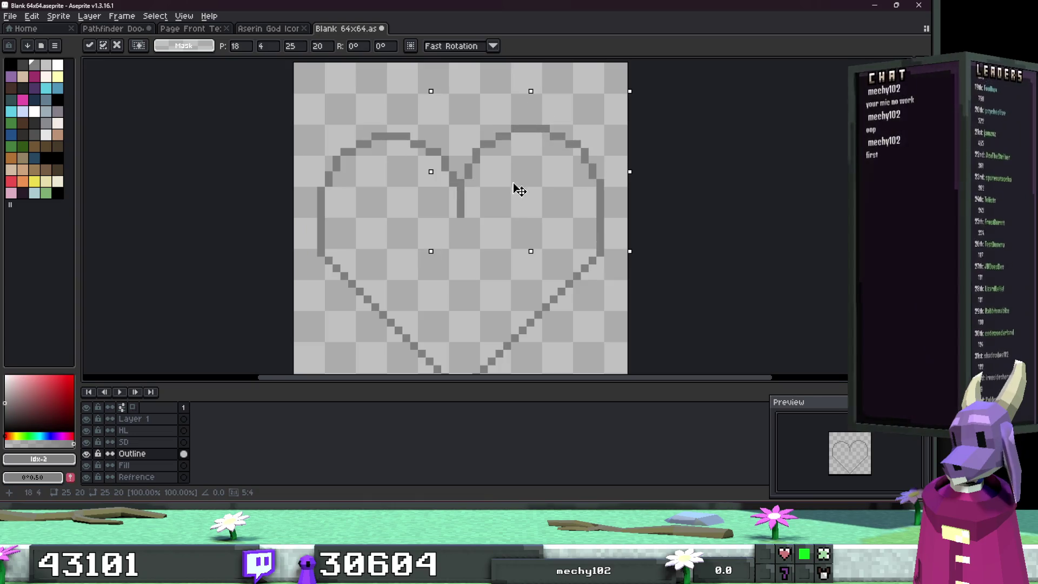
pyautogui.click(639, 181)
pyautogui.scroll(2, 598, 209)
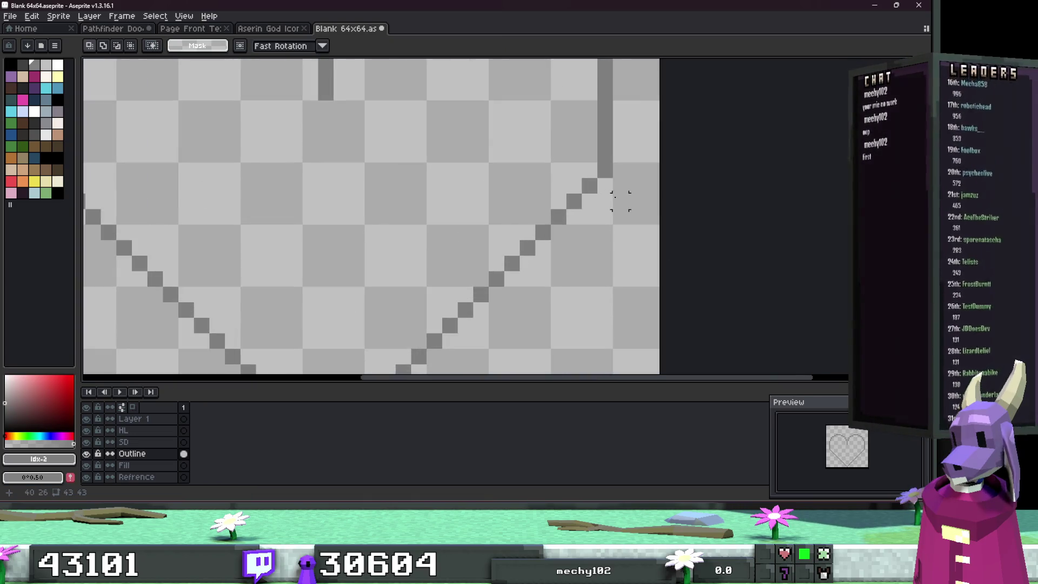
pyautogui.scroll(-2, 605, 170)
# Step: Select a 6x8 area on the heart's right edge, cancel it, then select the heart's lower part
pyautogui.press('u')
pyautogui.moveTo(620, 227)
pyautogui.mouseDown()
pyautogui.moveTo(591, 176)
pyautogui.moveTo(595, 196)
pyautogui.mouseUp()
pyautogui.scroll(-1, 589, 234)
pyautogui.scroll(2, 589, 234)
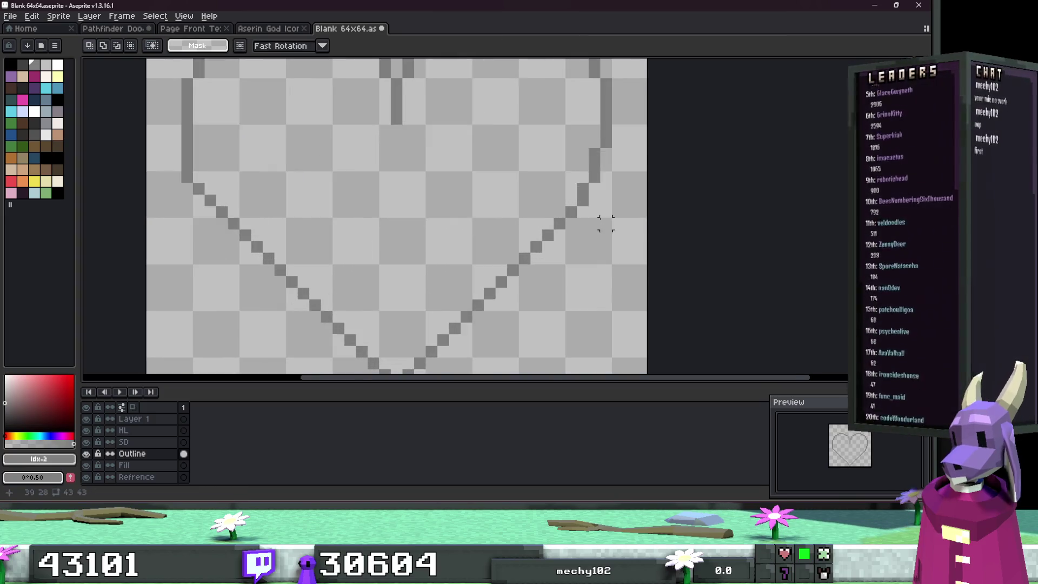
pyautogui.scroll(-2, 598, 225)
pyautogui.scroll(1, 591, 208)
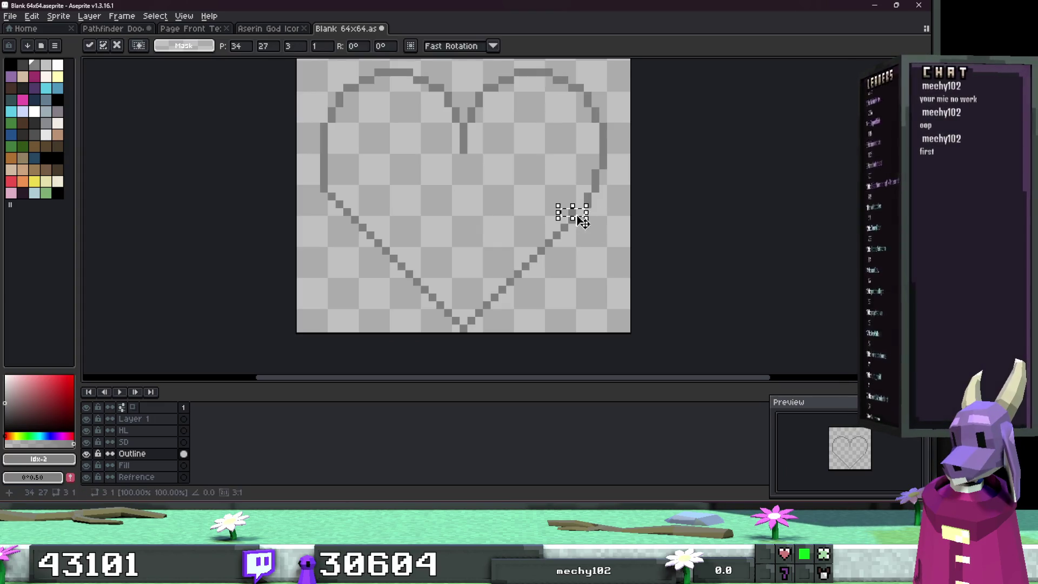
pyautogui.moveTo(618, 211); pyautogui.dragTo(576, 156)
pyautogui.hotkey('ctrl', 'z')
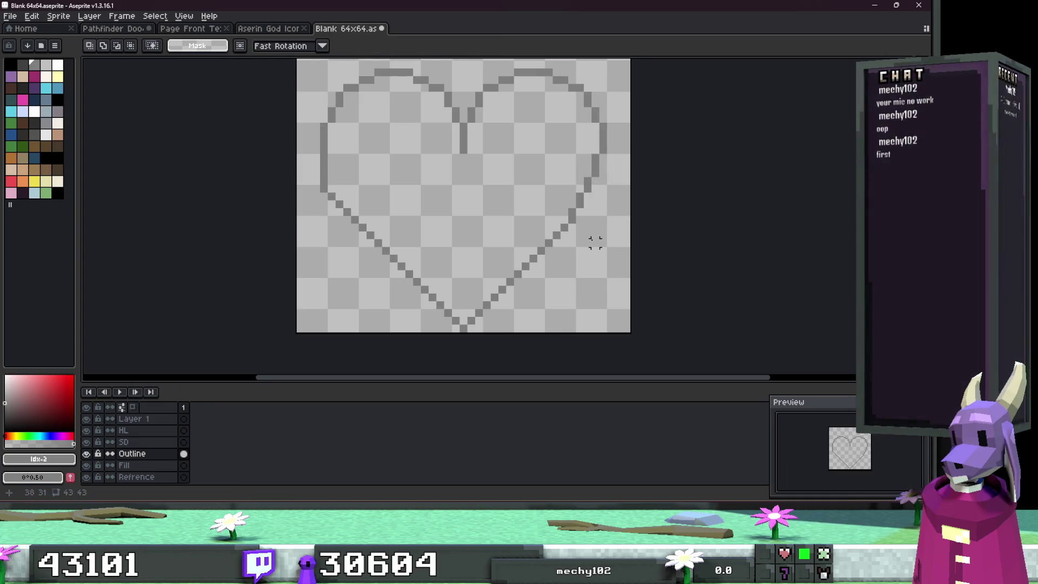
pyautogui.scroll(-1, 568, 243)
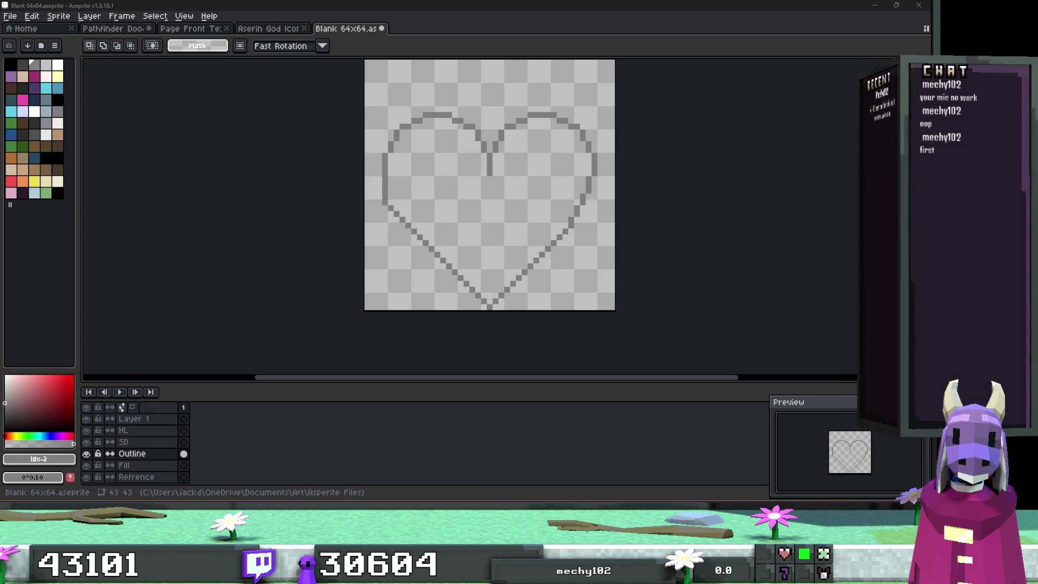
pyautogui.scroll(1, 542, 265)
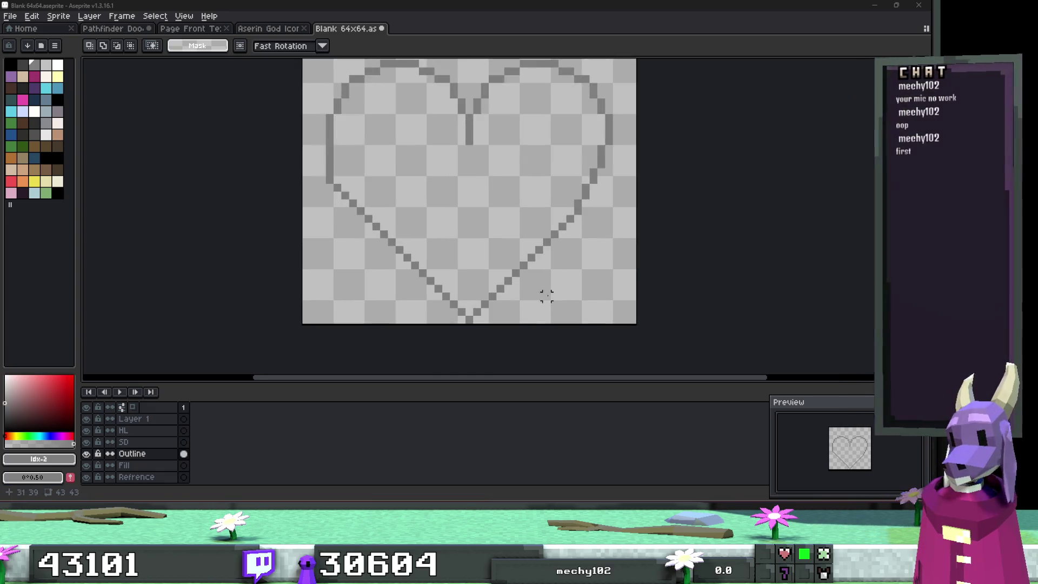
pyautogui.moveTo(562, 310)
pyautogui.mouseDown()
pyautogui.moveTo(482, 283)
pyautogui.moveTo(375, 270)
pyautogui.mouseUp()
pyautogui.click(546, 336)
pyautogui.moveTo(546, 335)
pyautogui.mouseDown()
pyautogui.moveTo(359, 278)
pyautogui.moveTo(547, 325)
pyautogui.moveTo(423, 286)
pyautogui.mouseUp()
pyautogui.moveTo(507, 283); pyautogui.dragTo(432, 318)
pyautogui.click(582, 303)
pyautogui.hotkey('ctrl', 'z')
pyautogui.hotkey('ctrl', 'z')
pyautogui.hotkey('ctrl', 'z')
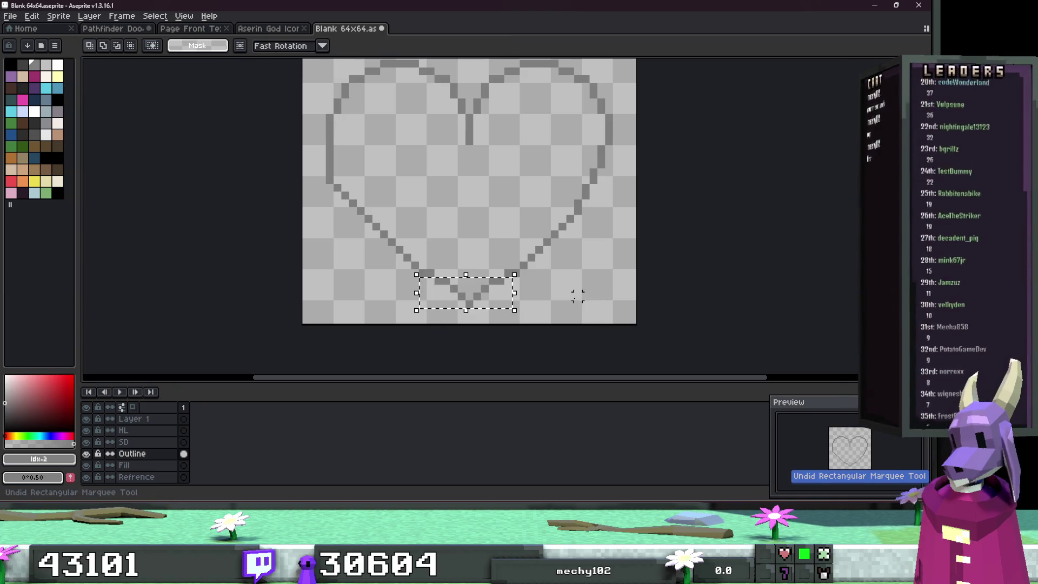
pyautogui.hotkey('ctrl', 'y')
pyautogui.moveTo(565, 325)
pyautogui.mouseDown()
pyautogui.moveTo(308, 242)
pyautogui.moveTo(314, 257)
pyautogui.mouseUp()
pyautogui.scroll(-4, 591, 267)
pyautogui.scroll(2, 558, 283)
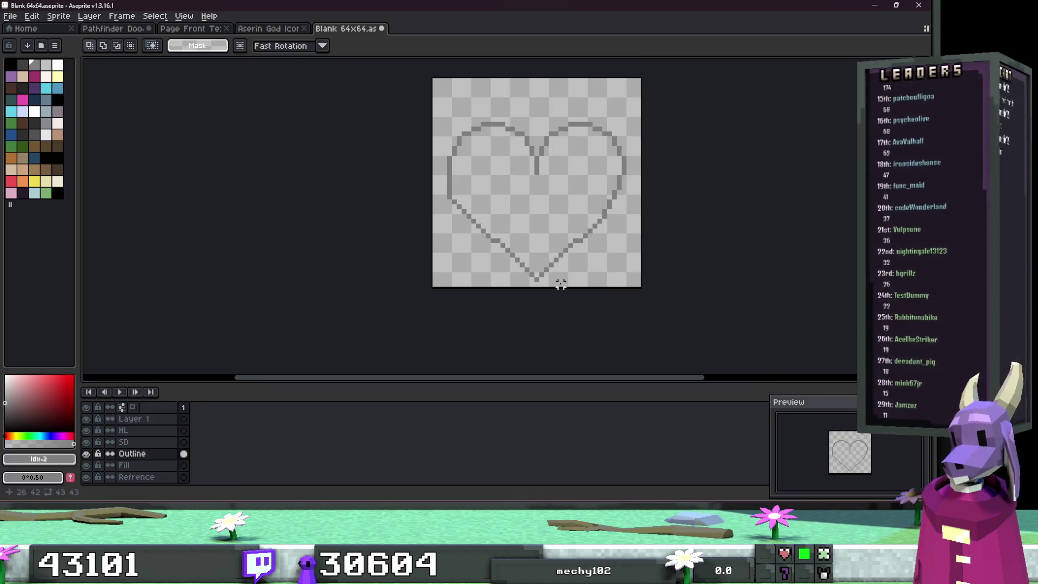
pyautogui.moveTo(557, 284)
pyautogui.mouseDown()
pyautogui.moveTo(498, 268)
pyautogui.moveTo(494, 252)
pyautogui.mouseUp()
pyautogui.click(566, 283)
pyautogui.moveTo(565, 283); pyautogui.dragTo(520, 269)
pyautogui.scroll(-2, 573, 278)
pyautogui.hotkey('ctrl', 'z')
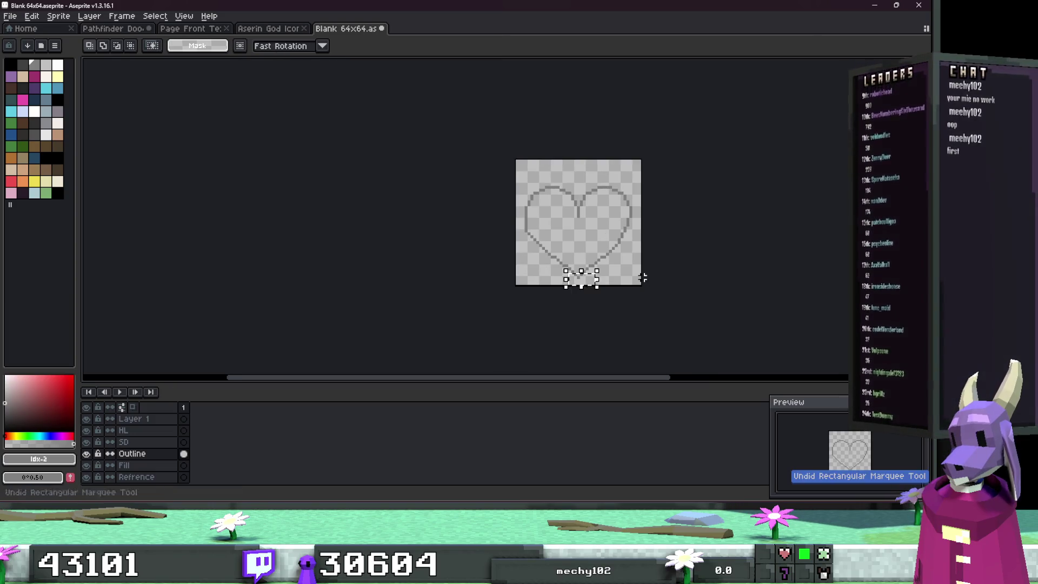
pyautogui.click(660, 292)
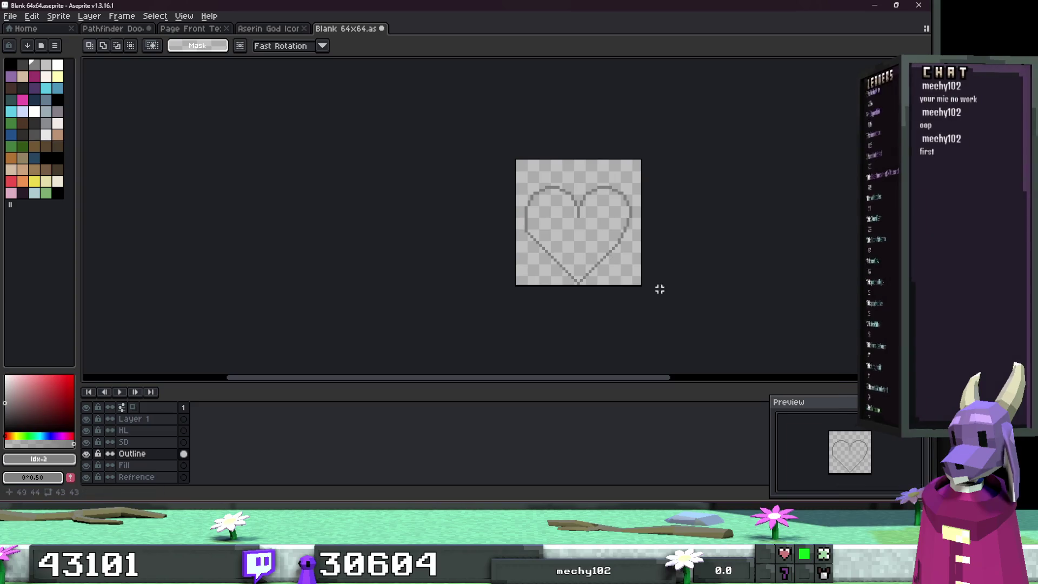
pyautogui.scroll(2, 620, 265)
pyautogui.scroll(1, 621, 266)
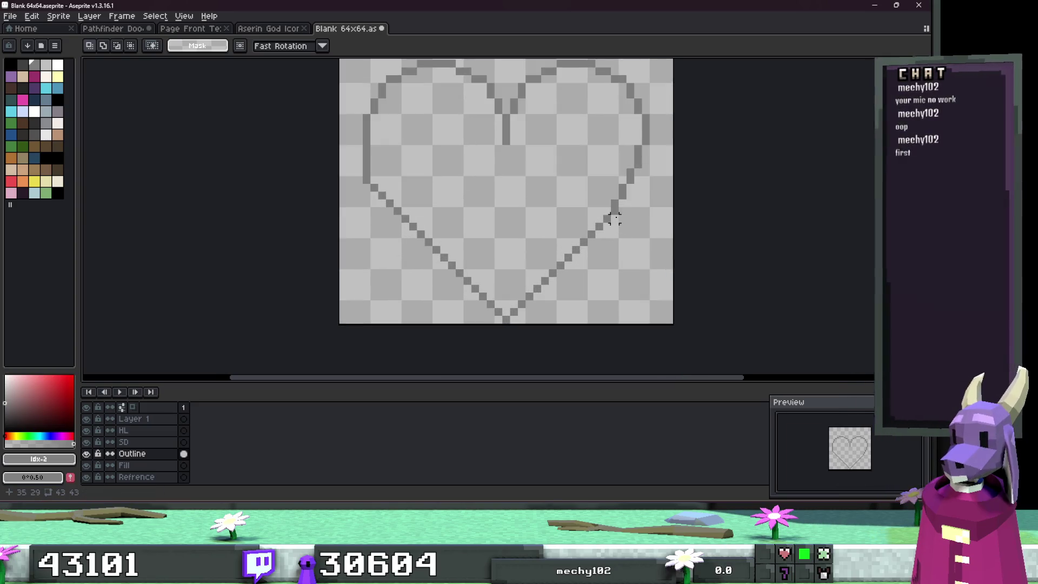
# Step: Shift a few pixels on the heart's right edge down and to the left, then deselect
pyautogui.moveTo(646, 296)
pyautogui.mouseDown()
pyautogui.moveTo(559, 171)
pyautogui.moveTo(544, 132)
pyautogui.mouseUp()
pyautogui.click(660, 176)
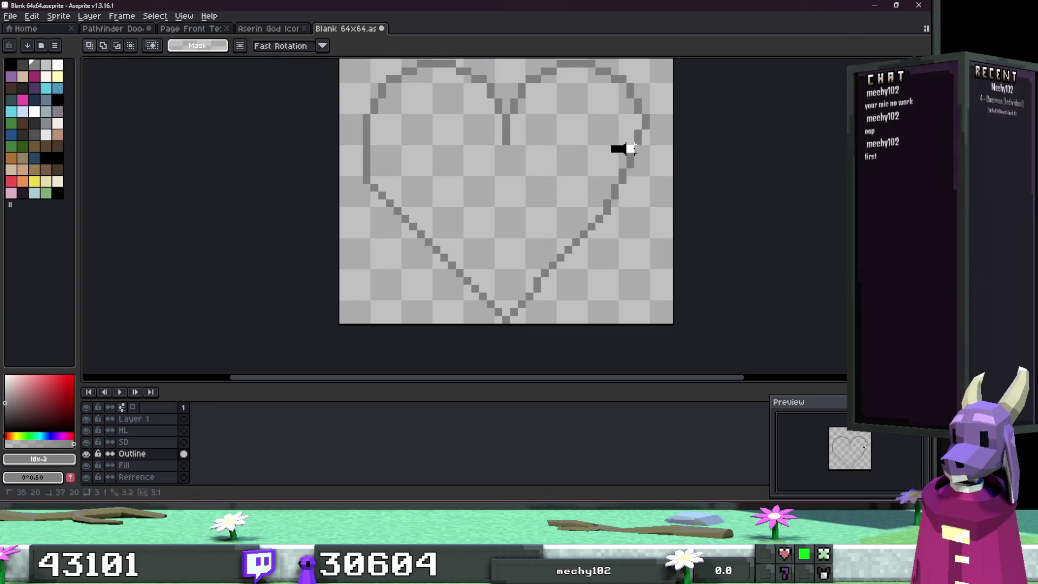
pyautogui.click(677, 171)
pyautogui.moveTo(646, 129); pyautogui.dragTo(626, 184)
pyautogui.click(623, 215)
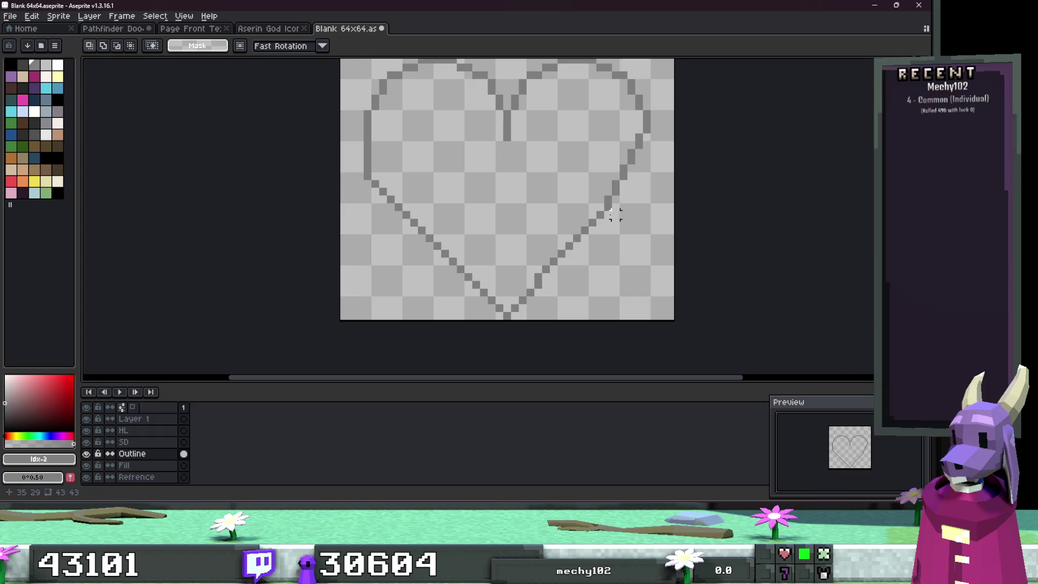
# Step: Try selections on the heart's lower-right edge and lower half, cancelling each one
pyautogui.moveTo(524, 282)
pyautogui.mouseDown()
pyautogui.moveTo(595, 213)
pyautogui.moveTo(622, 209)
pyautogui.moveTo(638, 162)
pyautogui.moveTo(627, 178)
pyautogui.moveTo(670, 240)
pyautogui.moveTo(654, 241)
pyautogui.moveTo(632, 206)
pyautogui.moveTo(618, 224)
pyautogui.moveTo(646, 254)
pyautogui.mouseUp()
pyautogui.click(637, 244)
pyautogui.scroll(-1, 631, 242)
pyautogui.scroll(1, 607, 246)
pyautogui.scroll(2, 620, 229)
pyautogui.press('Escape')
pyautogui.scroll(-3, 608, 279)
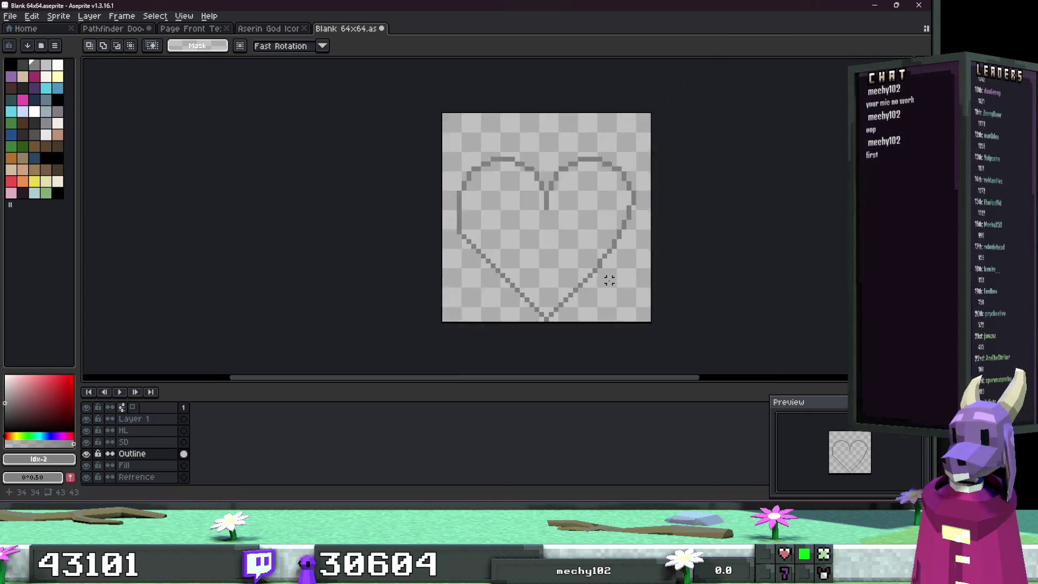
pyautogui.scroll(-2, 608, 279)
pyautogui.scroll(4, 598, 295)
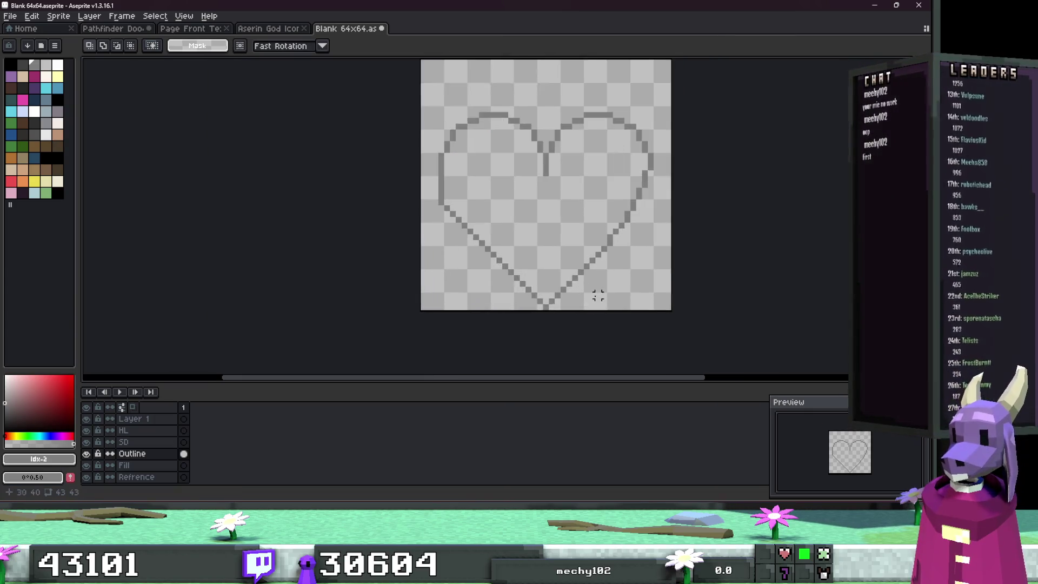
pyautogui.moveTo(610, 341)
pyautogui.mouseDown()
pyautogui.moveTo(429, 250)
pyautogui.moveTo(420, 232)
pyautogui.mouseUp()
pyautogui.press('Escape')
pyautogui.scroll(-2, 727, 270)
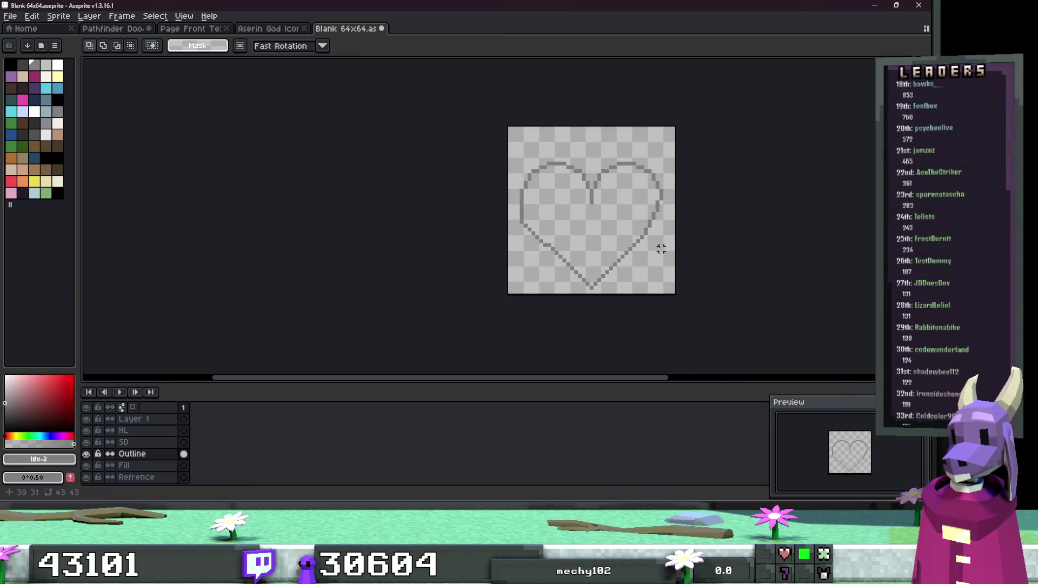
pyautogui.scroll(4, 659, 227)
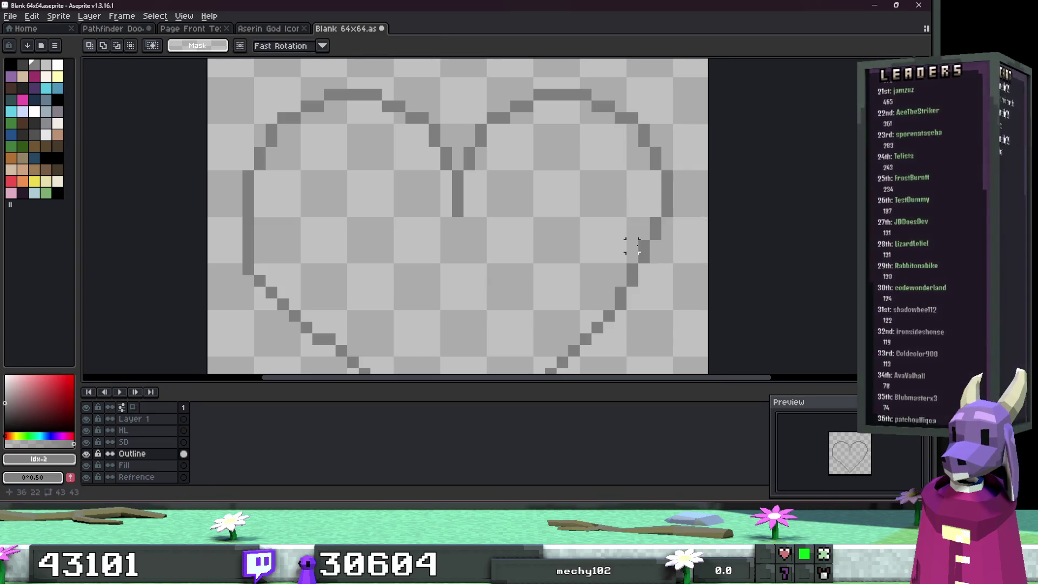
pyautogui.scroll(-6, 632, 245)
pyautogui.scroll(7, 662, 265)
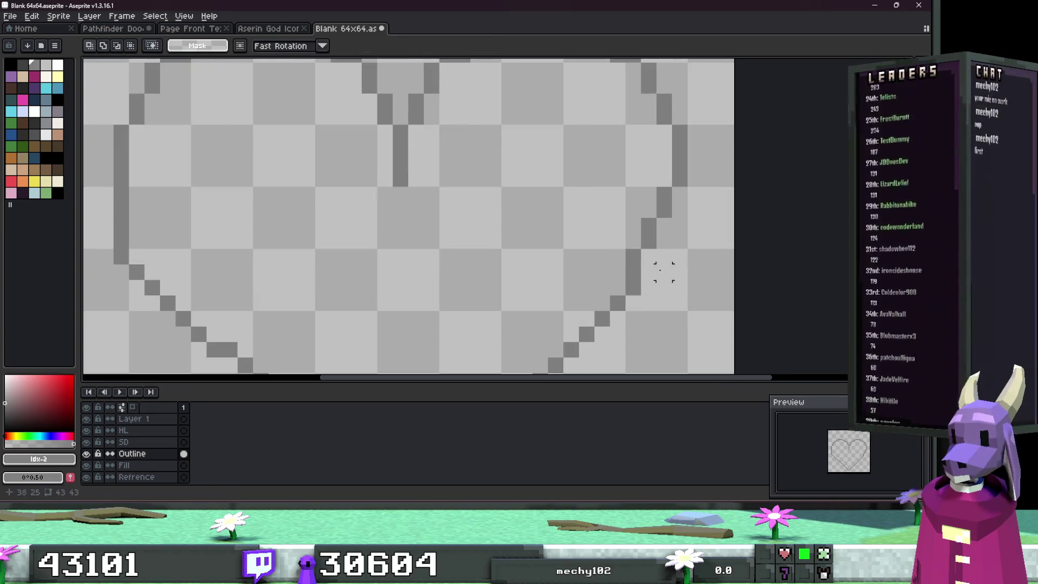
pyautogui.scroll(-1, 670, 253)
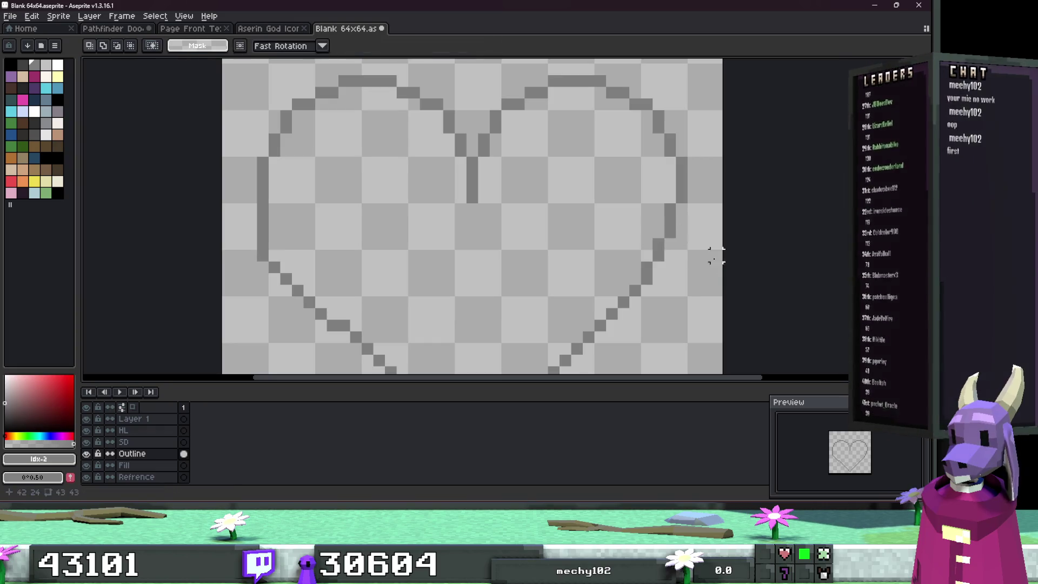
# Step: Delete the heart's left half and replace it with a horizontally flipped copy of the right half
pyautogui.scroll(-4, 717, 263)
pyautogui.moveTo(622, 334); pyautogui.dragTo(533, 162)
pyautogui.press('Delete')
pyautogui.moveTo(753, 325); pyautogui.dragTo(598, 157)
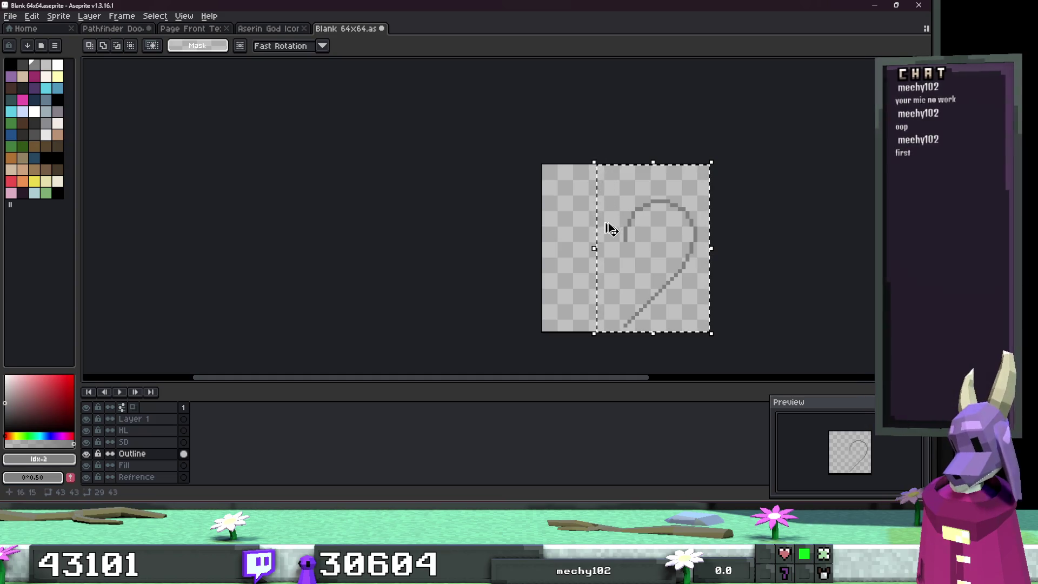
pyautogui.hotkey('shift', 'h')
pyautogui.moveTo(631, 271)
pyautogui.mouseDown()
pyautogui.moveTo(589, 294)
pyautogui.moveTo(616, 299)
pyautogui.mouseUp()
pyautogui.click(773, 314)
# Step: Move the entire heart up 3 pixels and deselect
pyautogui.scroll(-3, 697, 297)
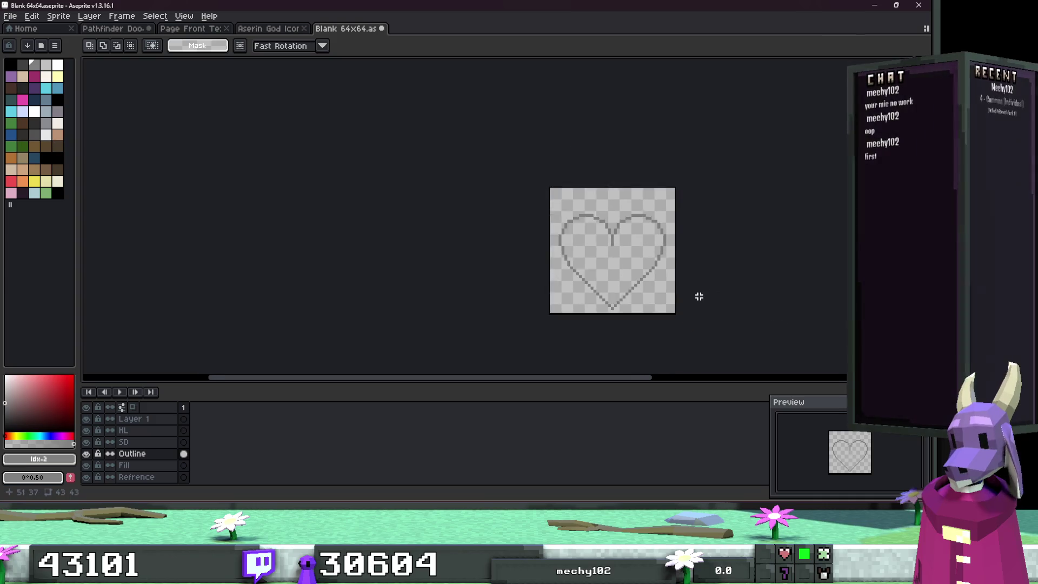
pyautogui.scroll(1, 698, 303)
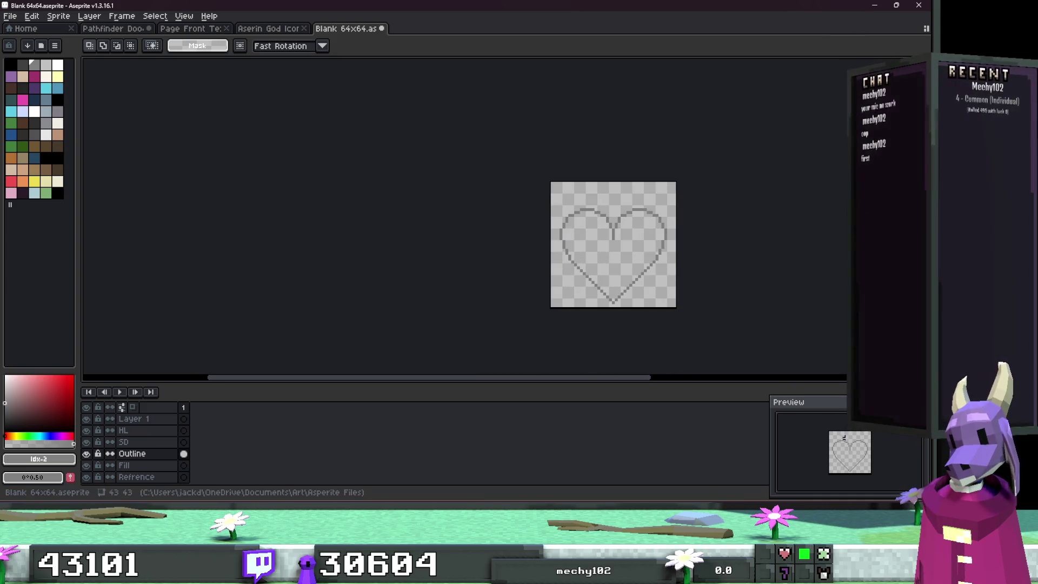
pyautogui.press('super+n')
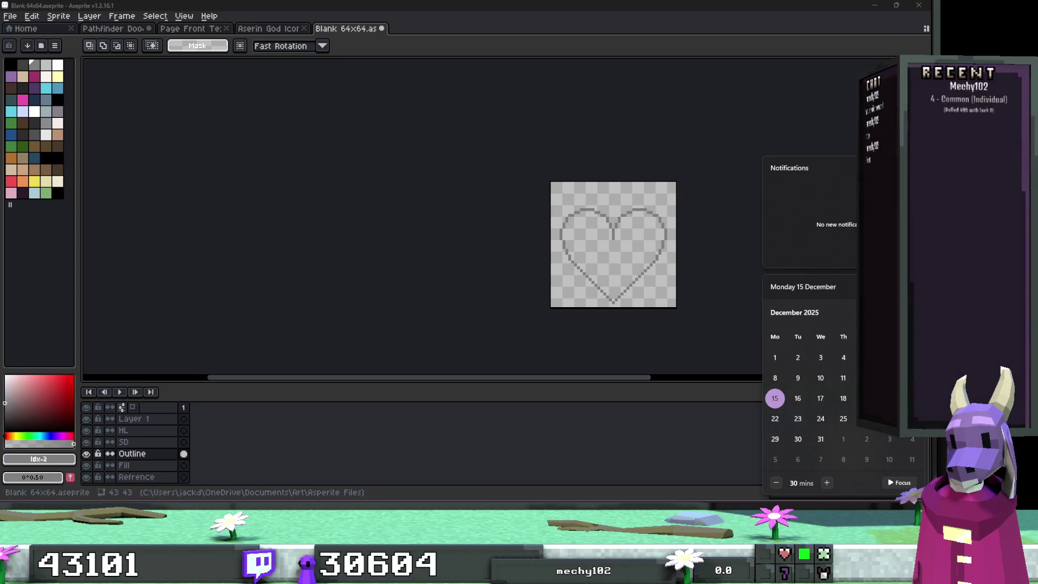
pyautogui.click(725, 354)
pyautogui.scroll(1, 665, 287)
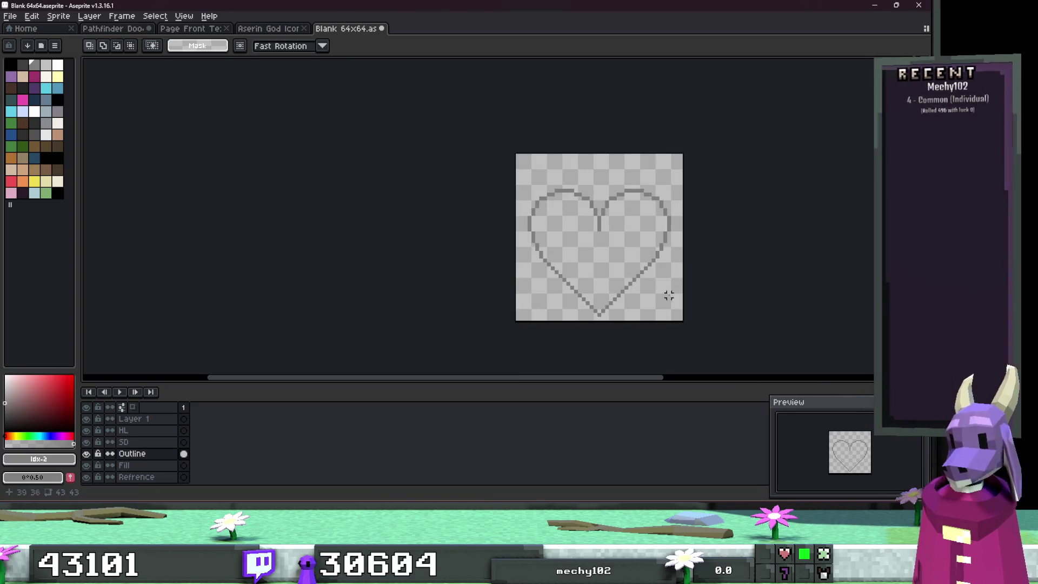
pyautogui.scroll(1, 681, 319)
pyautogui.hotkey('ctrl', 'a')
pyautogui.press('Up')
pyautogui.press('Up')
pyautogui.press('Up')
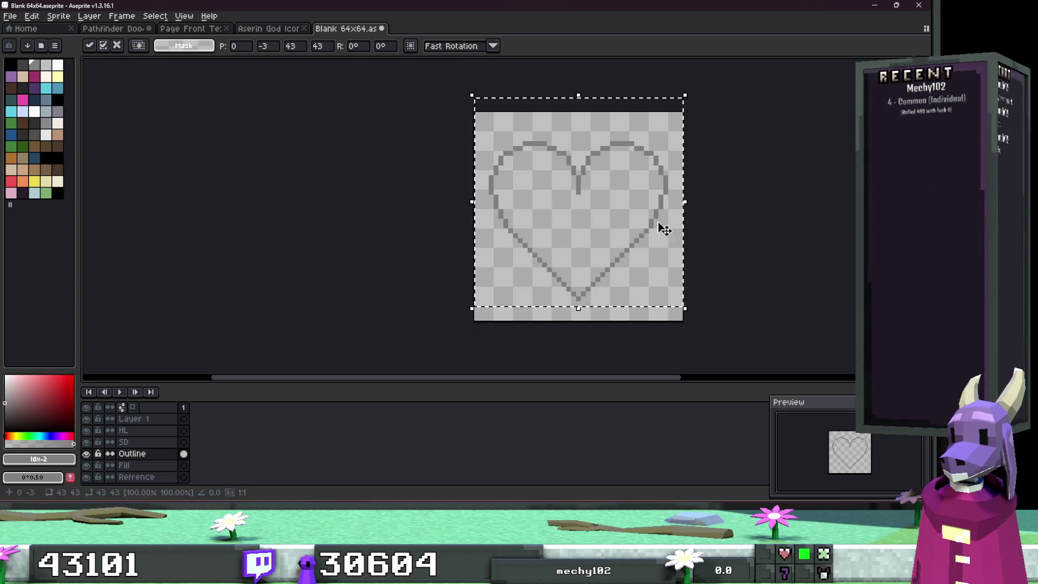
pyautogui.hotkey('ctrl', 'd')
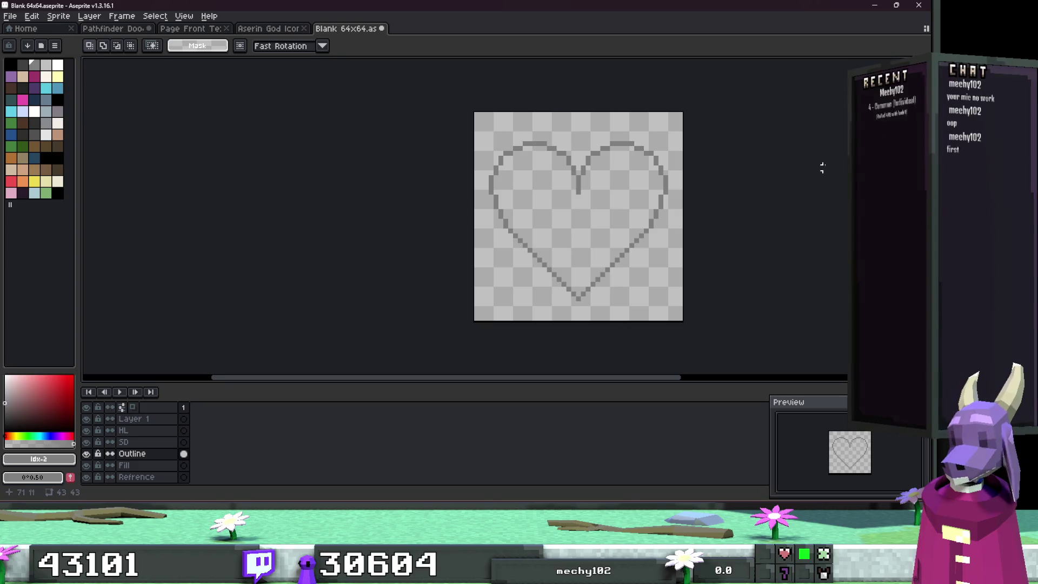
pyautogui.scroll(1, 814, 151)
pyautogui.press('b')
pyautogui.scroll(2, 628, 175)
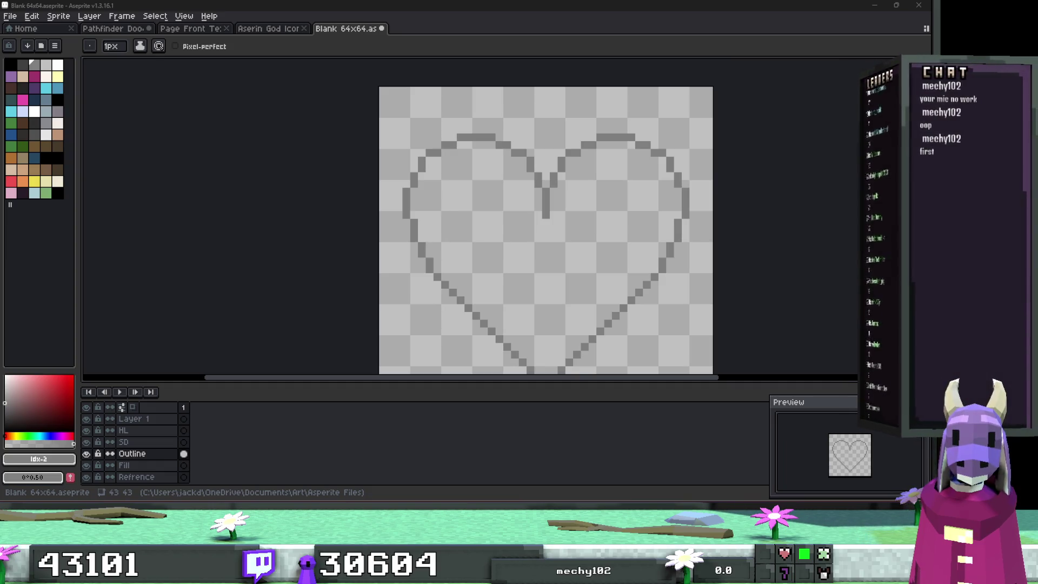
pyautogui.scroll(1, 634, 162)
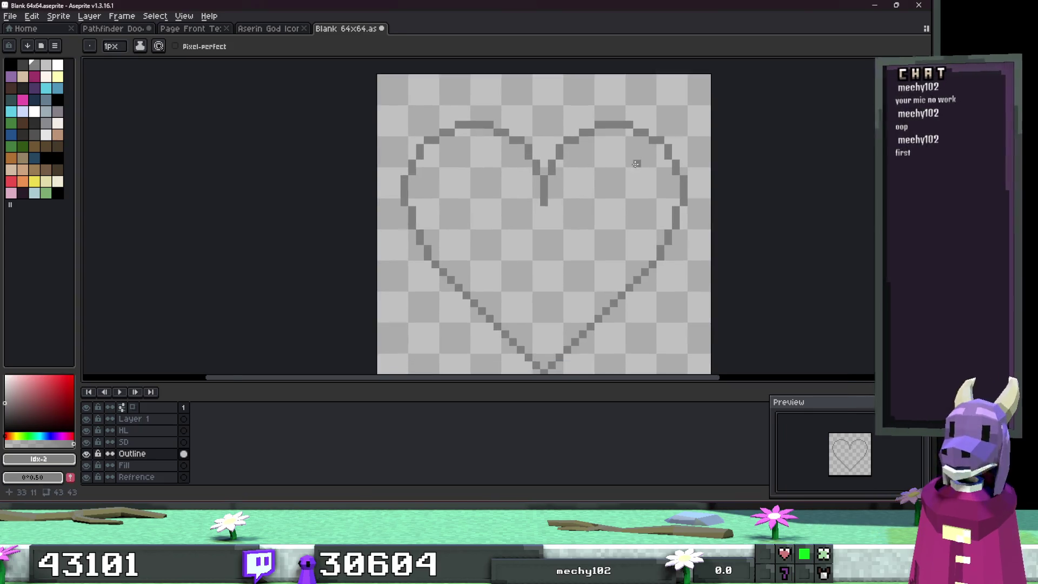
# Step: Draw 45° lines at the heart's top right and erase stray outline pixels, undoing the mistakes
pyautogui.scroll(1, 628, 164)
pyautogui.moveTo(617, 162)
pyautogui.mouseDown()
pyautogui.moveTo(676, 92)
pyautogui.moveTo(617, 163)
pyautogui.moveTo(681, 101)
pyautogui.mouseUp()
pyautogui.rightClick(676, 128)
pyautogui.rightClick(688, 142)
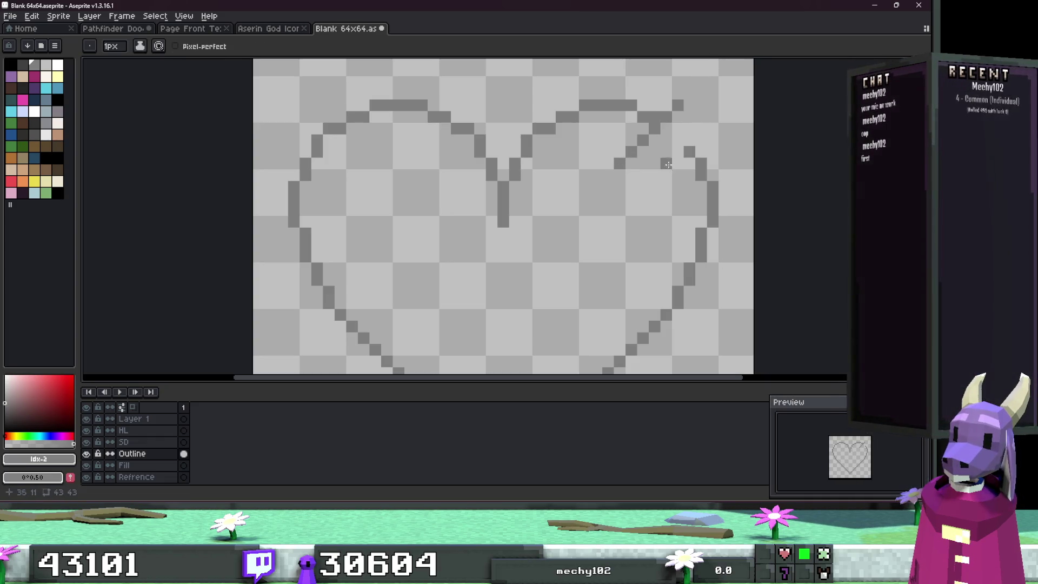
pyautogui.moveTo(642, 182); pyautogui.dragTo(705, 120)
pyautogui.scroll(1, 706, 120)
pyautogui.hotkey('ctrl', 'z')
pyautogui.hotkey('ctrl', 'z')
pyautogui.hotkey('ctrl', 'z')
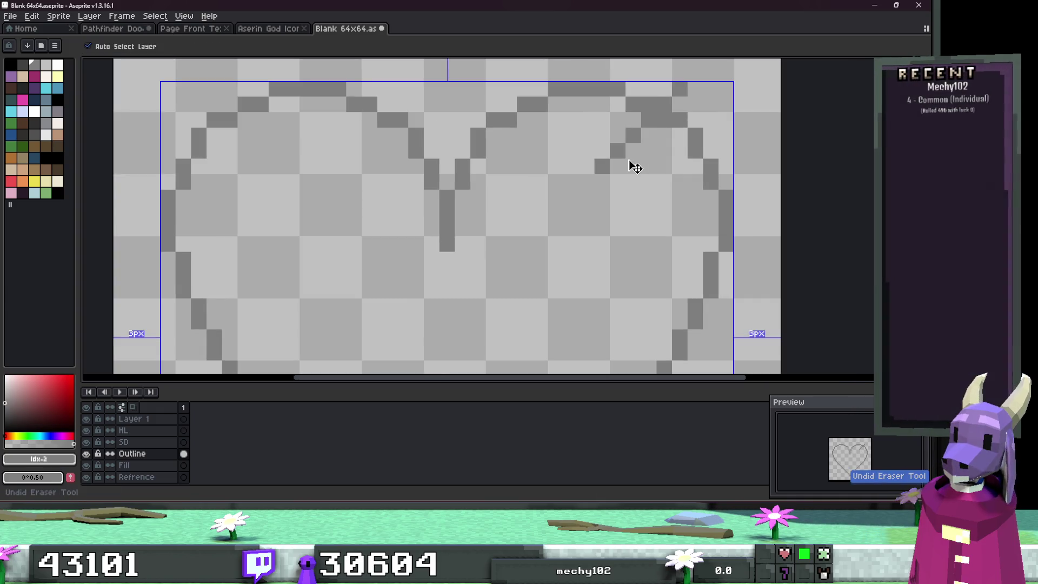
pyautogui.hotkey('ctrl', 'z')
pyautogui.hotkey('ctrl', 'z')
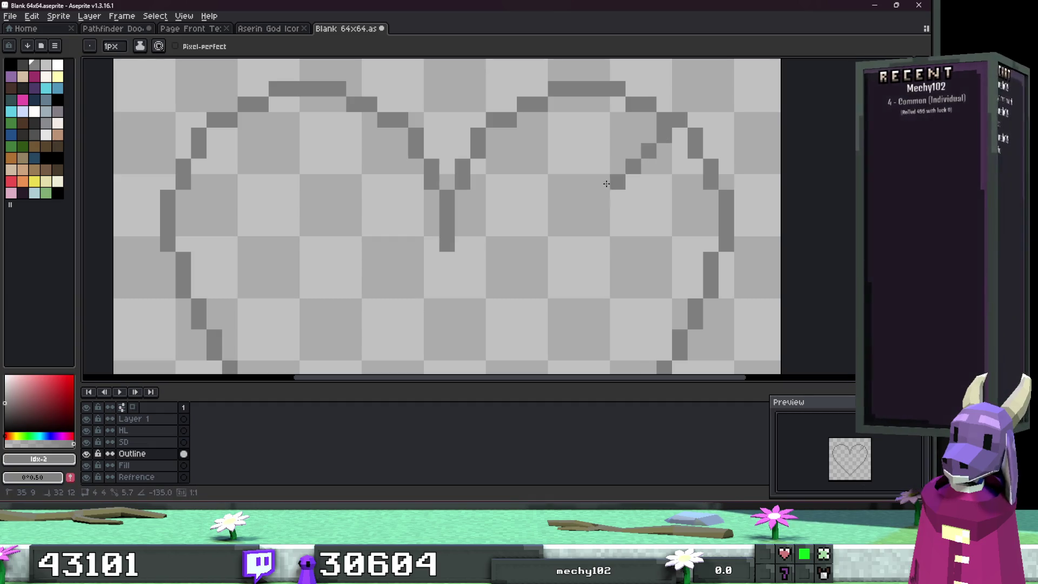
# Step: Draw the diagonal arrow tail out past the heart's upper-right edge and touch up its pixels
pyautogui.click(648, 181)
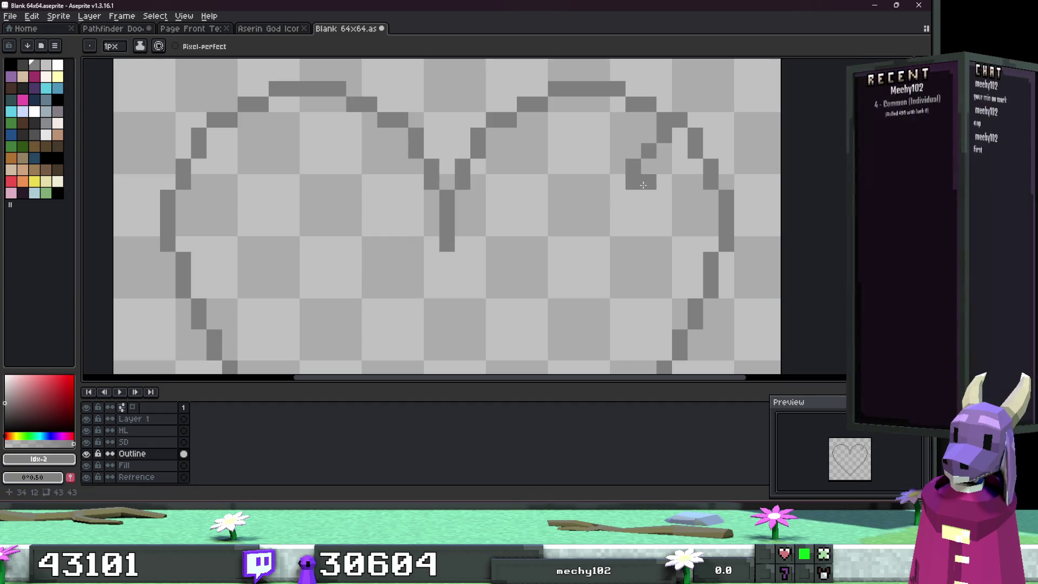
pyautogui.scroll(2, 632, 195)
pyautogui.press('e')
pyautogui.moveTo(632, 194)
pyautogui.mouseDown()
pyautogui.moveTo(663, 157)
pyautogui.moveTo(656, 122)
pyautogui.moveTo(684, 102)
pyautogui.moveTo(746, 104)
pyautogui.moveTo(743, 194)
pyautogui.moveTo(742, 173)
pyautogui.moveTo(742, 192)
pyautogui.moveTo(697, 190)
pyautogui.moveTo(635, 219)
pyautogui.mouseUp()
pyautogui.scroll(-3, 675, 214)
pyautogui.scroll(-4, 677, 213)
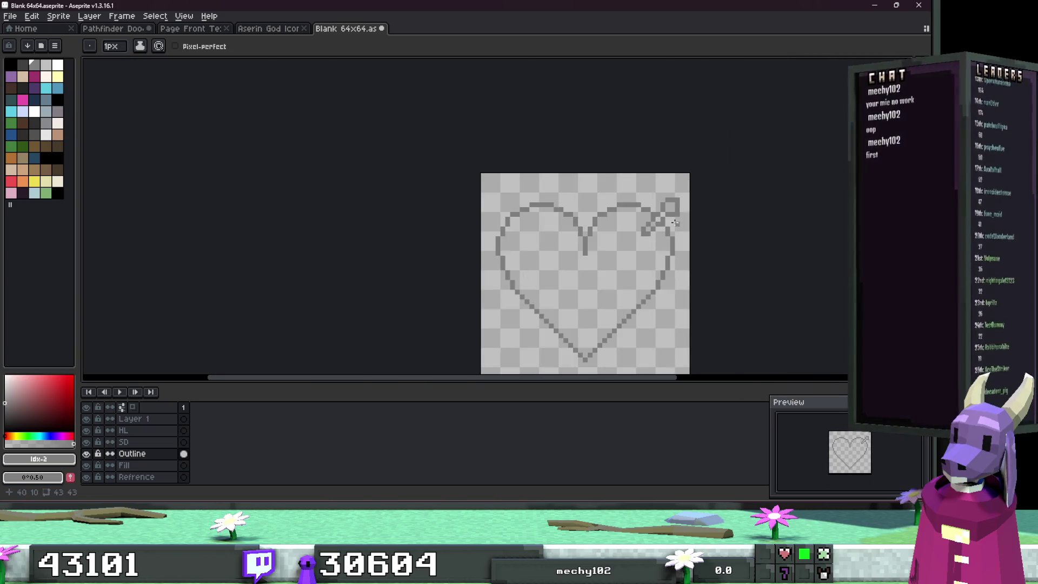
pyautogui.scroll(1, 678, 213)
pyautogui.scroll(-2, 648, 198)
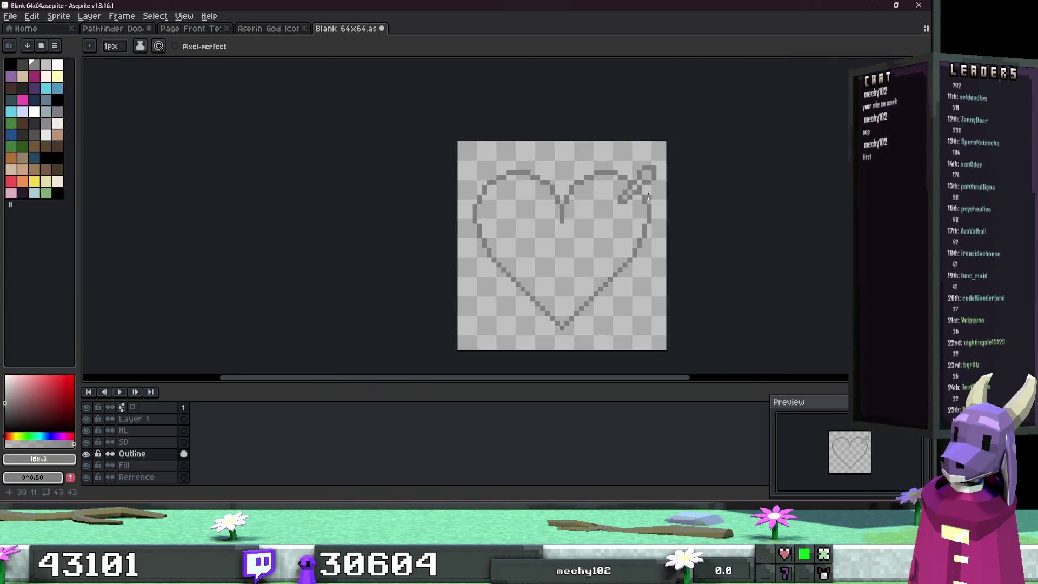
pyautogui.scroll(4, 648, 196)
pyautogui.click(648, 186)
pyautogui.click(622, 160)
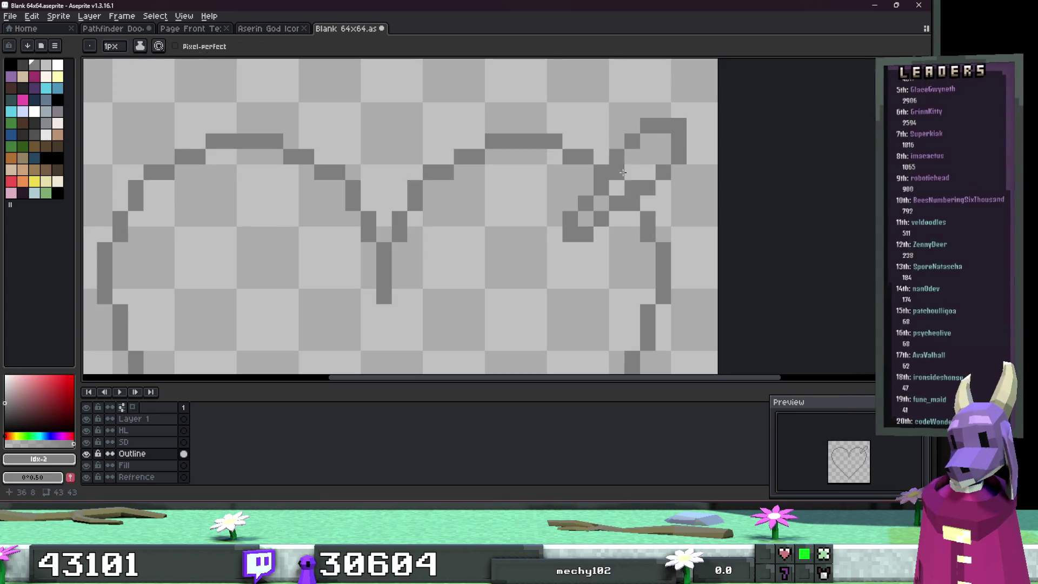
pyautogui.scroll(-5, 627, 181)
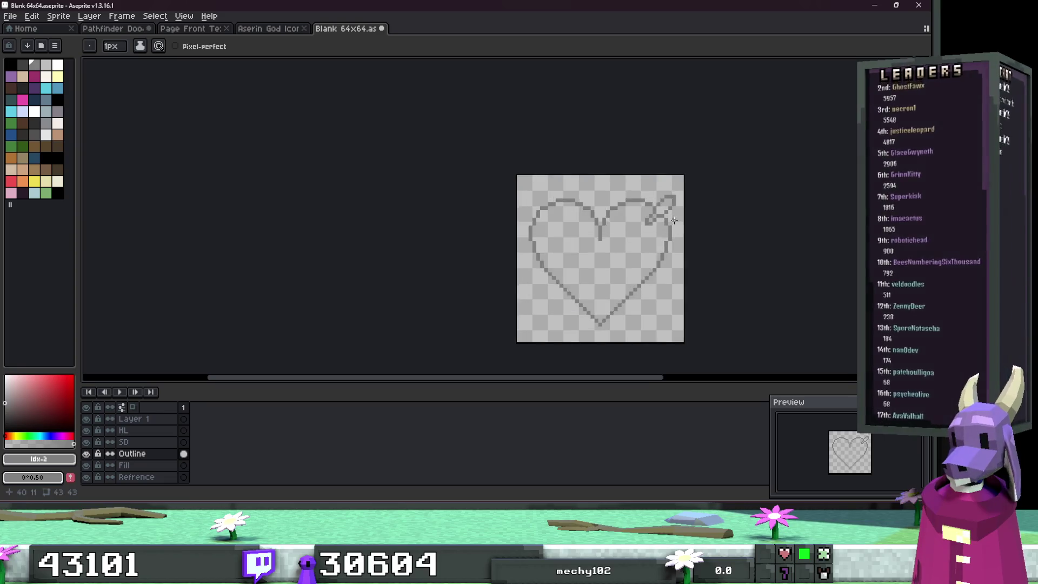
pyautogui.scroll(1, 674, 220)
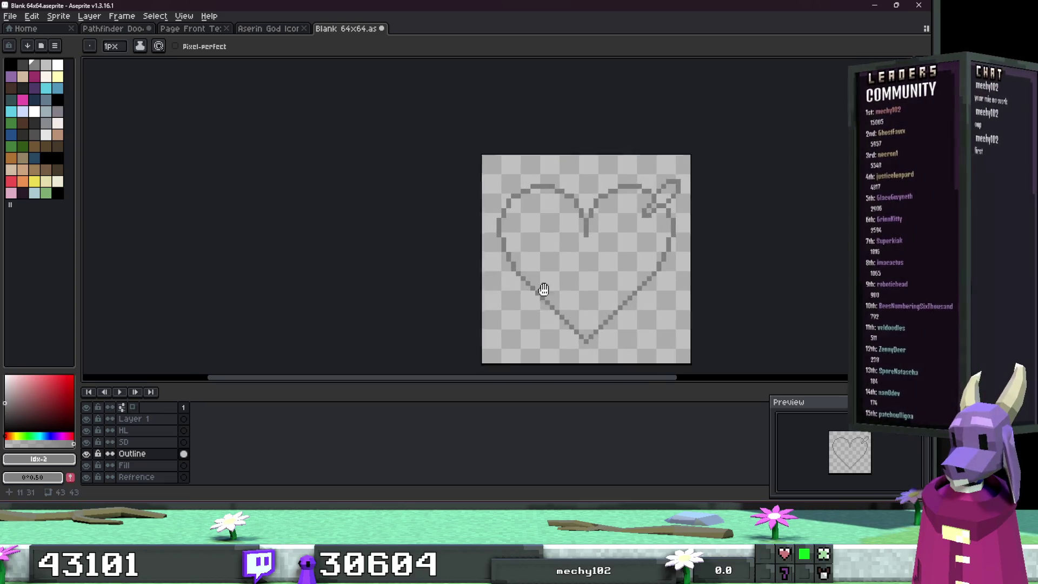
pyautogui.scroll(2, 653, 153)
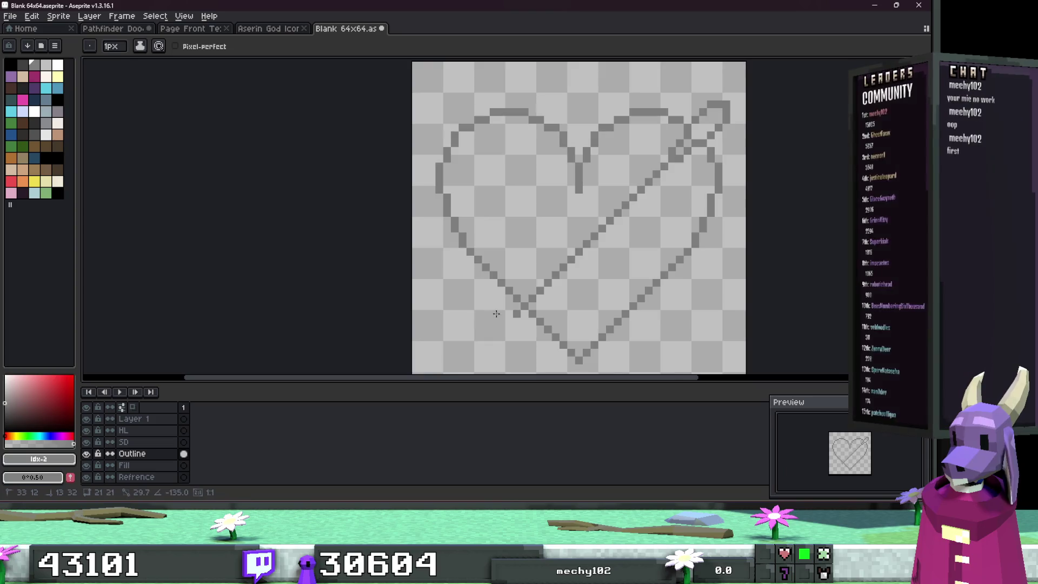
pyautogui.hotkey('ctrl', 'shift', 'Tab')
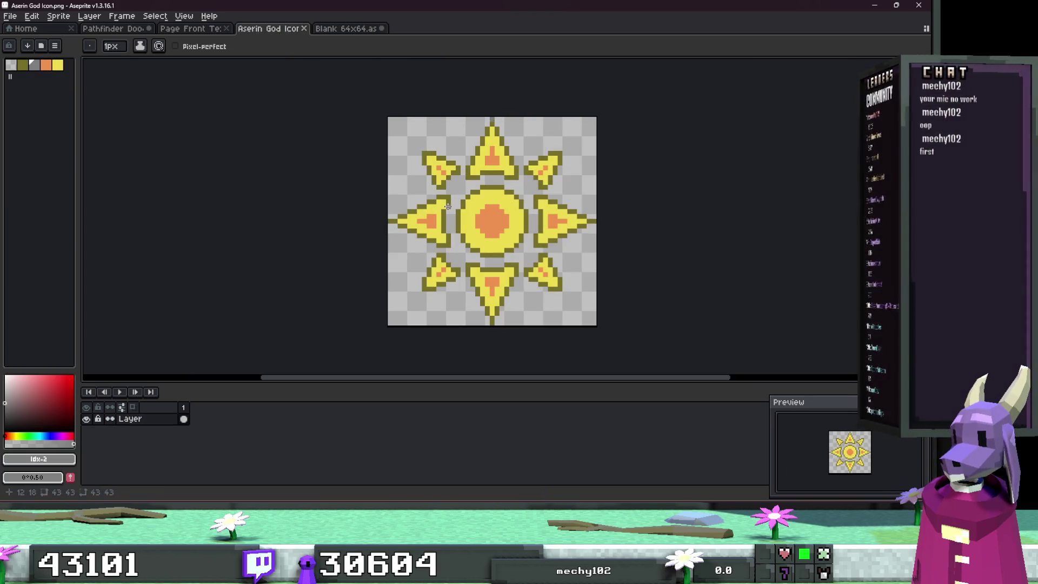
# Step: Back on the Blank 64x64 heart sprite, draw the arrow shaft diagonally toward the lower left
pyautogui.scroll(4, 456, 203)
pyautogui.scroll(-3, 465, 211)
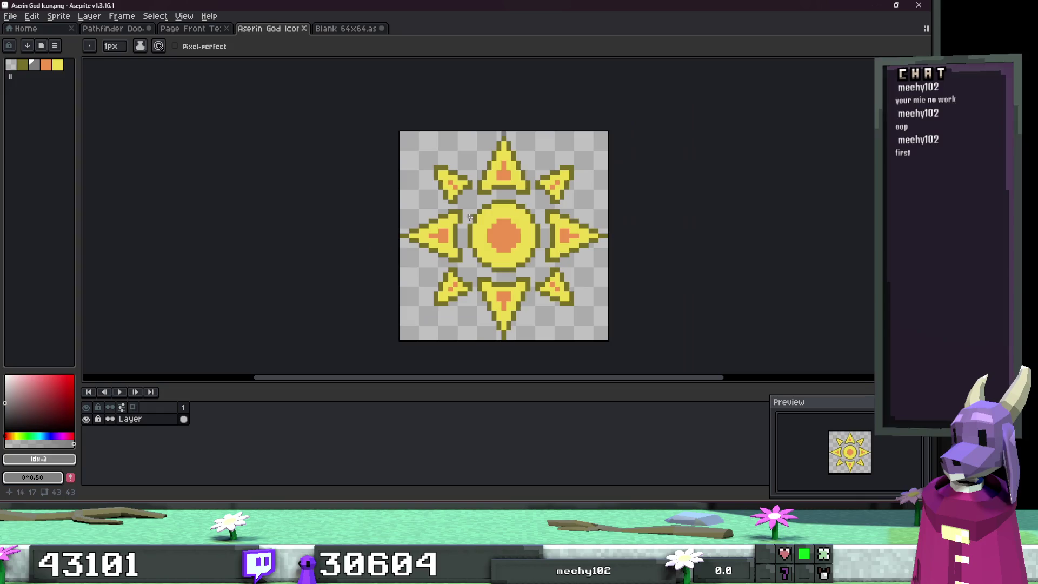
pyautogui.hotkey('ctrl', 'Tab')
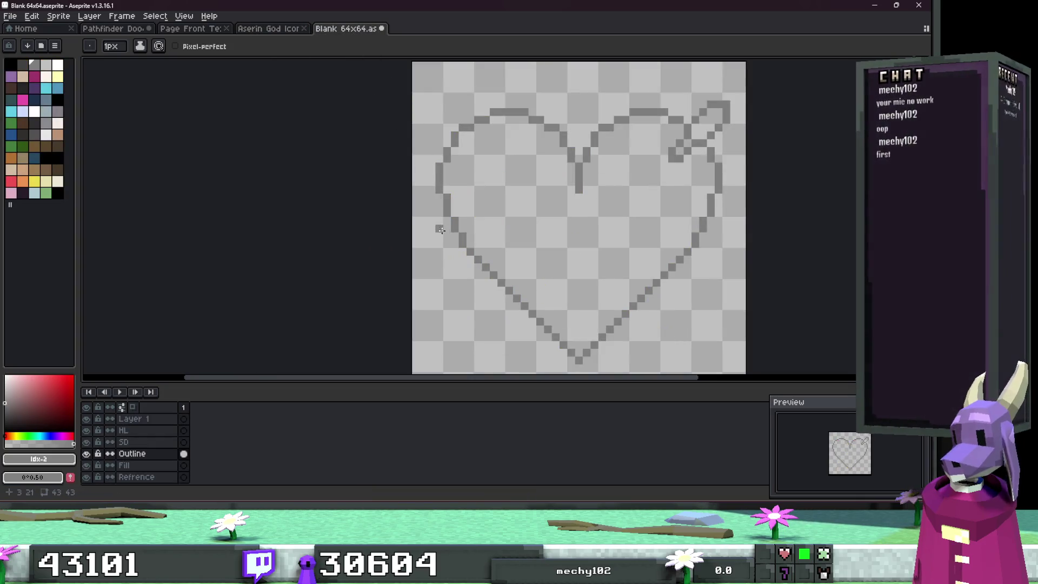
pyautogui.scroll(-2, 484, 241)
pyautogui.scroll(2, 489, 230)
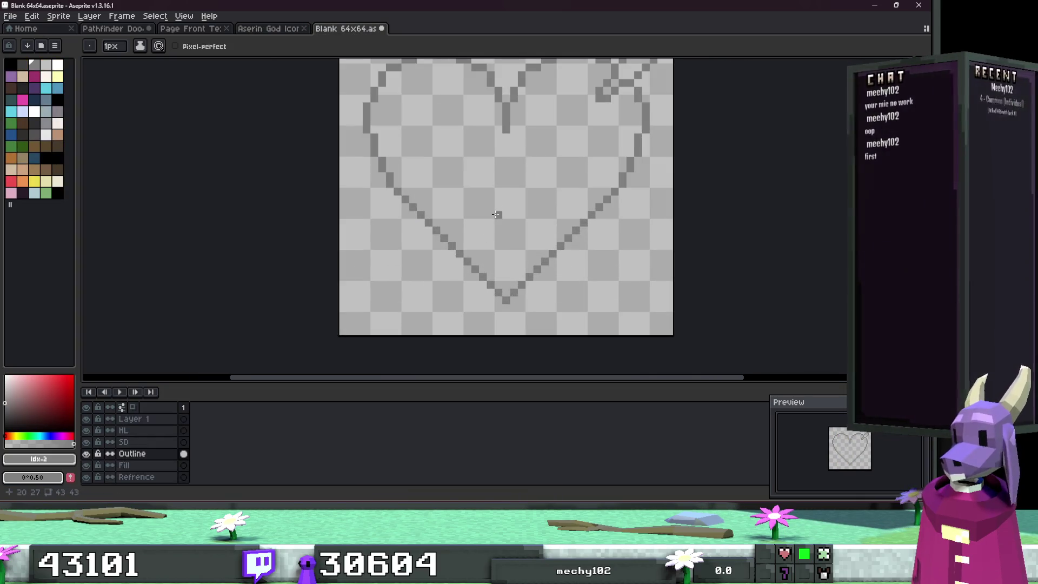
pyautogui.scroll(-1, 491, 202)
pyautogui.scroll(3, 454, 238)
pyautogui.scroll(-3, 616, 99)
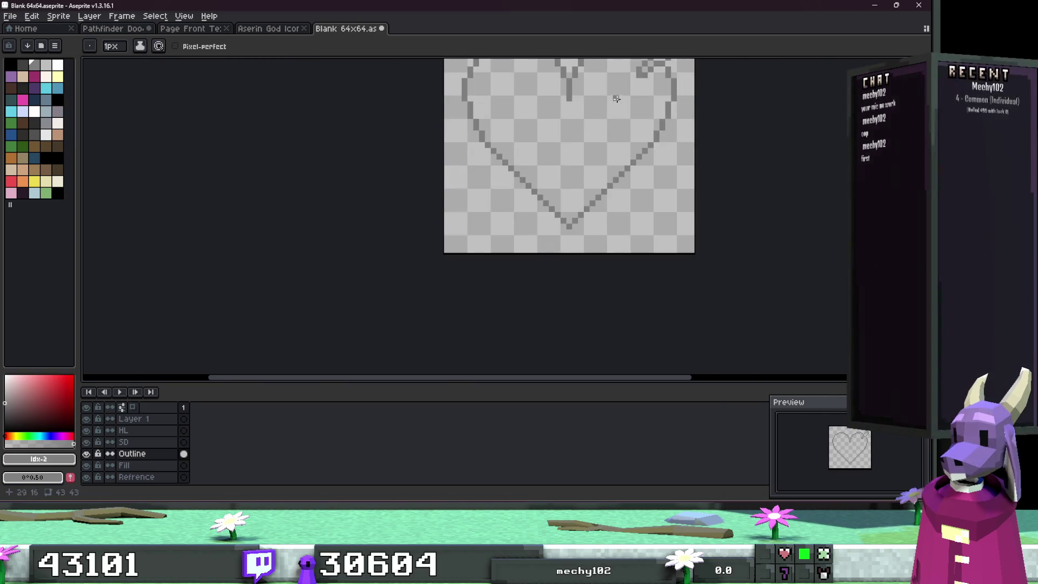
pyautogui.scroll(2, 633, 121)
pyautogui.moveTo(641, 117); pyautogui.dragTo(507, 248)
pyautogui.hotkey('ctrl', 'z')
pyautogui.scroll(3, 519, 239)
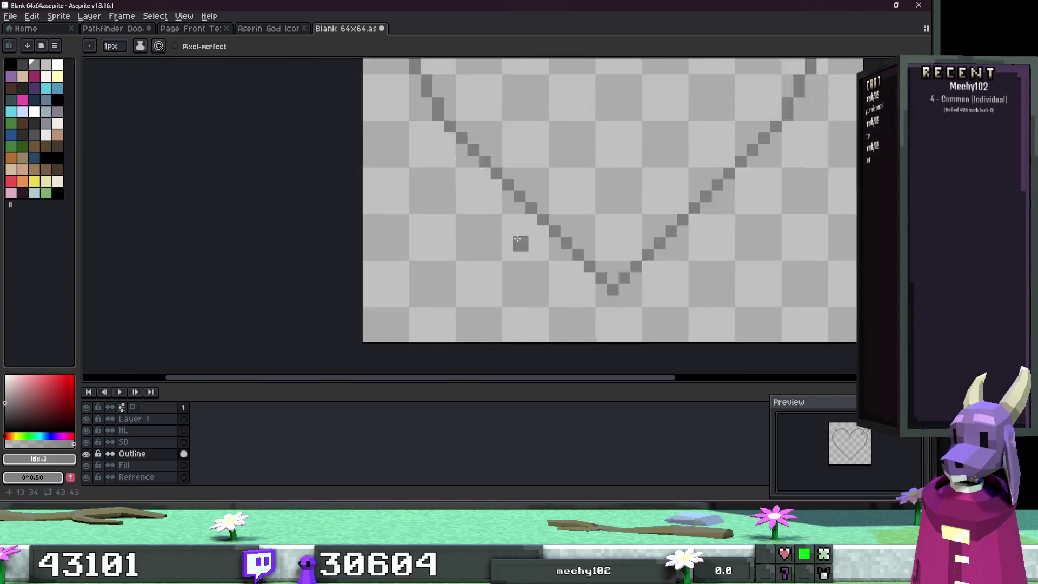
pyautogui.moveTo(541, 209)
pyautogui.mouseDown()
pyautogui.moveTo(412, 336)
pyautogui.moveTo(453, 220)
pyautogui.moveTo(522, 195)
pyautogui.mouseUp()
pyautogui.click(393, 334)
# Step: Draw the arrowhead at the lower left, undoing the last stroke
pyautogui.scroll(-3, 520, 240)
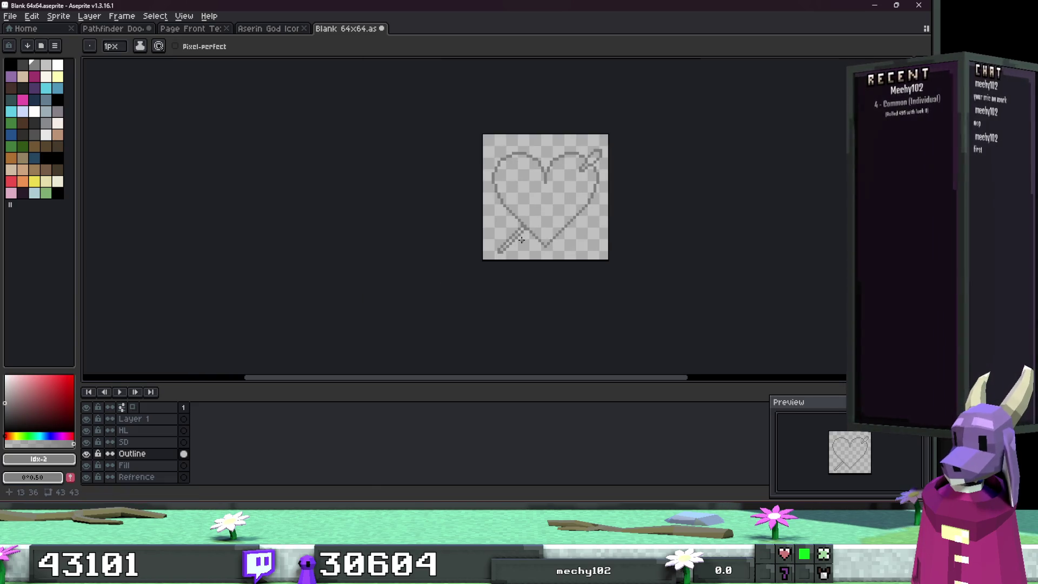
pyautogui.scroll(6, 521, 233)
pyautogui.moveTo(521, 233)
pyautogui.mouseDown()
pyautogui.moveTo(533, 268)
pyautogui.moveTo(452, 336)
pyautogui.moveTo(471, 321)
pyautogui.moveTo(427, 321)
pyautogui.mouseUp()
pyautogui.click(496, 287)
pyautogui.scroll(-4, 495, 289)
pyautogui.scroll(4, 490, 306)
pyautogui.hotkey('ctrl', 'z')
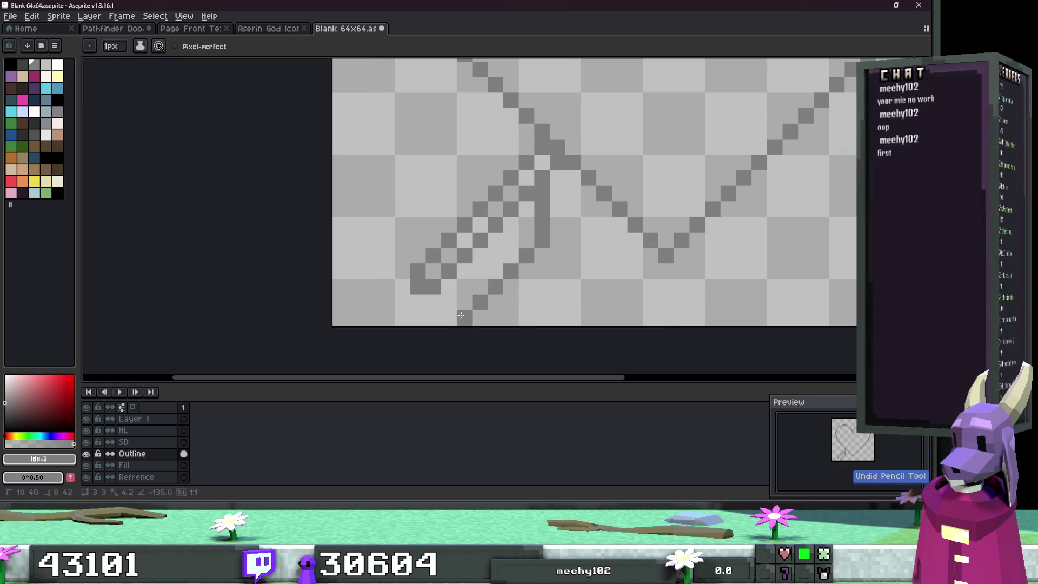
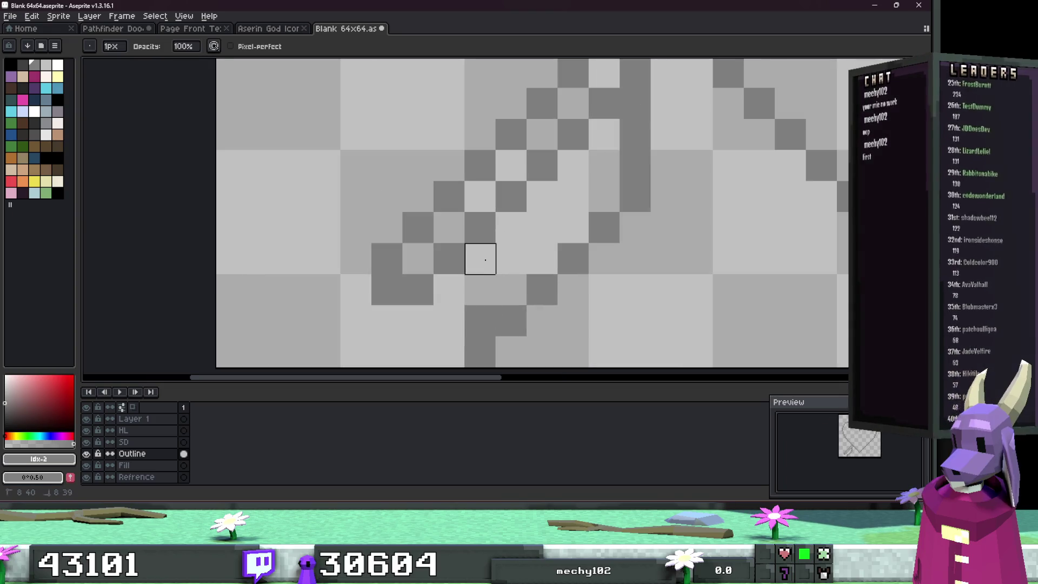
# Step: Try and undo a dark arrowhead pixel, then draw a diagonal line along the fletching's top edge
pyautogui.click(451, 294)
pyautogui.hotkey('ctrl', 'z')
pyautogui.scroll(-4, 486, 354)
pyautogui.scroll(4, 487, 292)
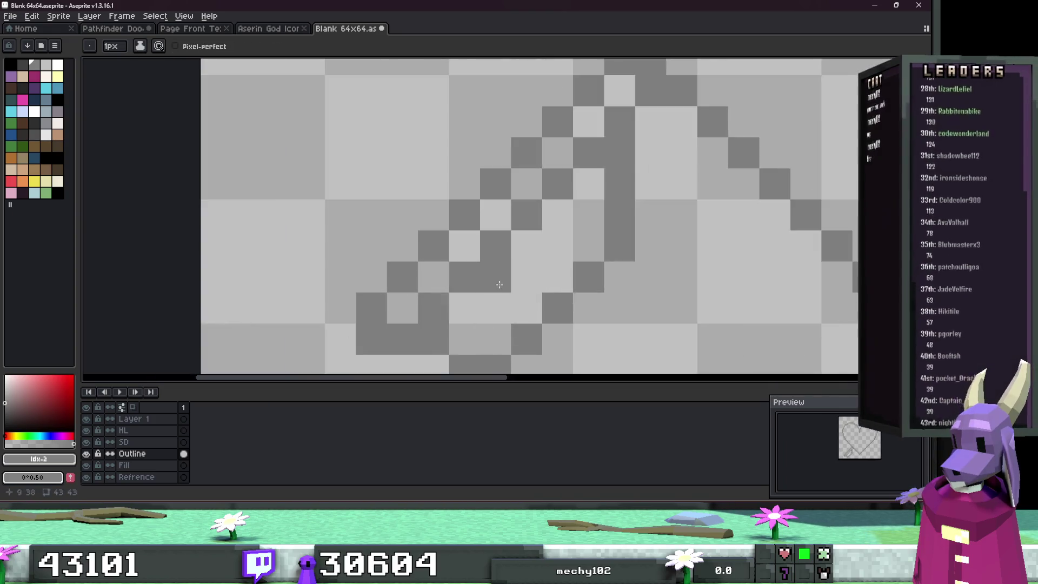
pyautogui.scroll(-1, 399, 280)
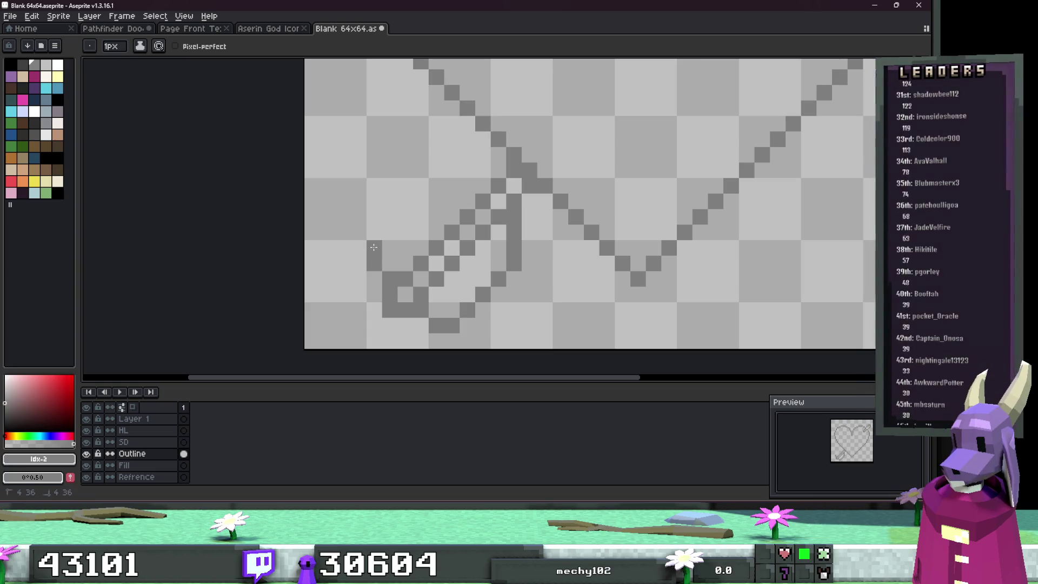
pyautogui.moveTo(373, 247)
pyautogui.mouseDown()
pyautogui.moveTo(436, 188)
pyautogui.moveTo(476, 201)
pyautogui.moveTo(460, 187)
pyautogui.moveTo(498, 185)
pyautogui.mouseUp()
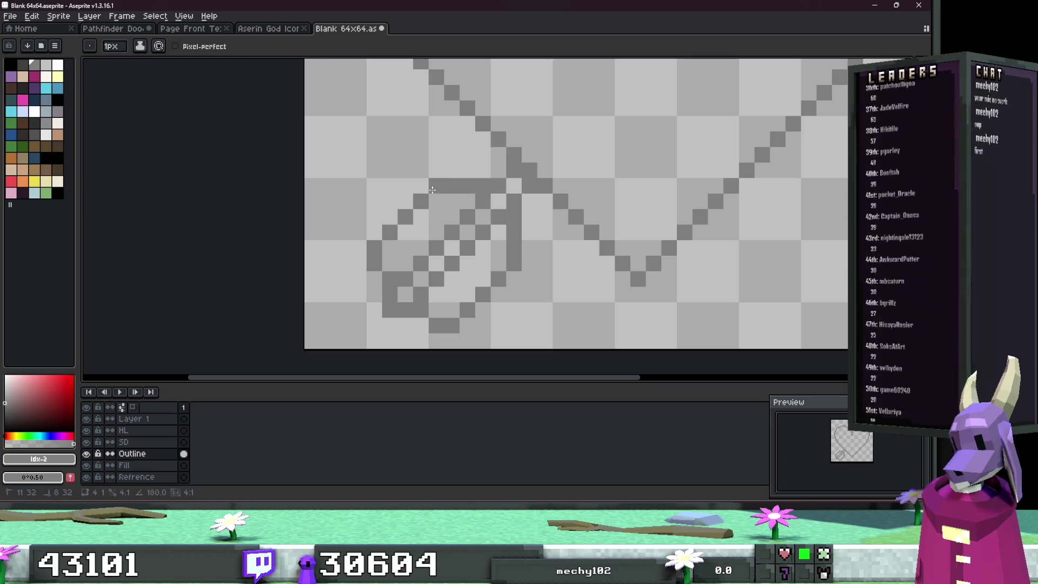
pyautogui.scroll(-3, 497, 259)
pyautogui.scroll(-6, 497, 259)
pyautogui.scroll(4, 533, 278)
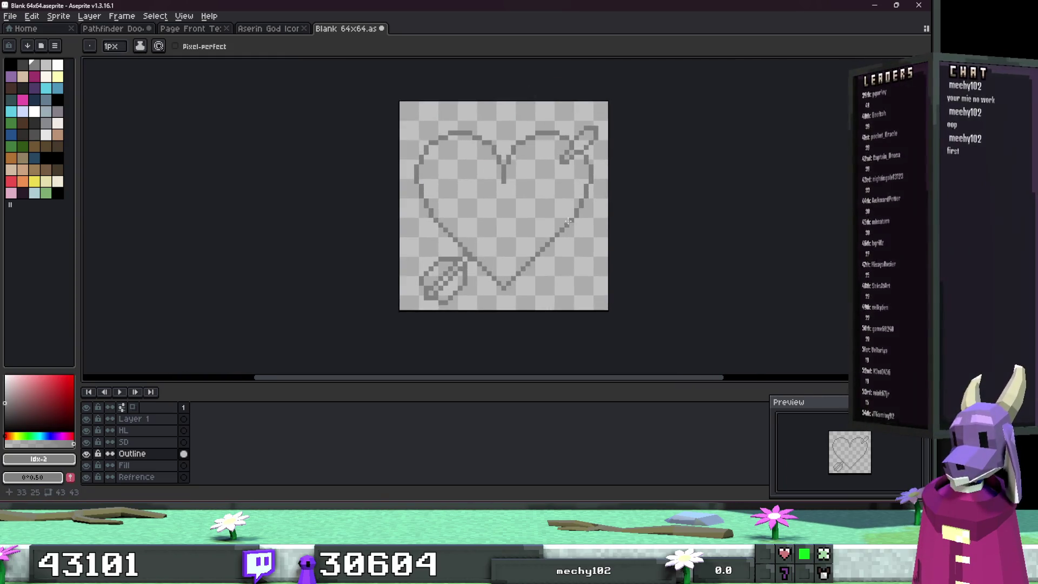
# Step: Select the fletching with the Rectangular Marquee, nudge it slightly and deselect
pyautogui.press('m')
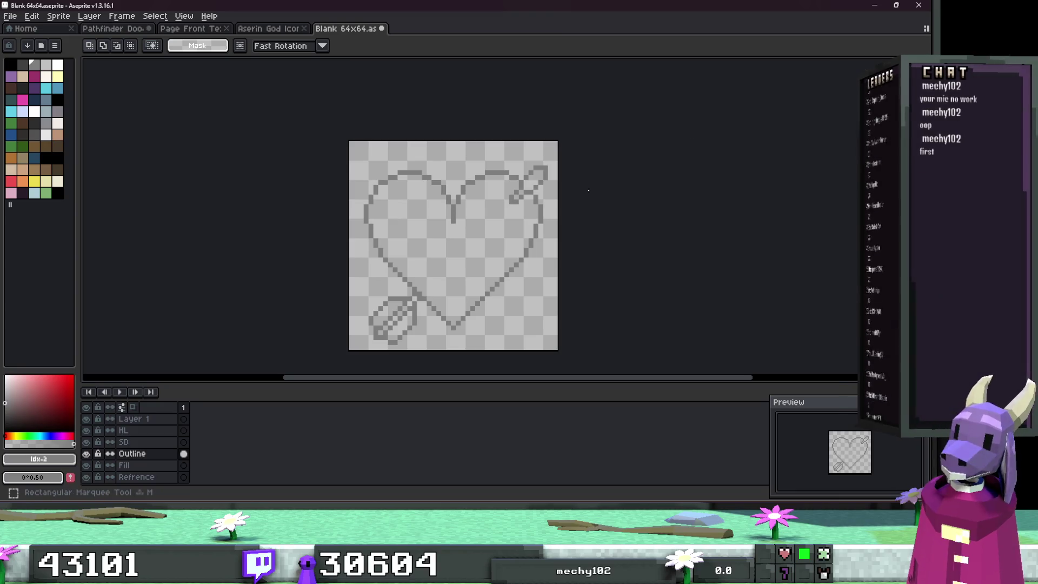
pyautogui.scroll(-1, 660, 155)
pyautogui.scroll(1, 483, 234)
pyautogui.scroll(3, 482, 235)
pyautogui.moveTo(468, 297)
pyautogui.mouseDown()
pyautogui.moveTo(339, 154)
pyautogui.moveTo(382, 199)
pyautogui.mouseUp()
pyautogui.click(556, 132)
pyautogui.scroll(2, 486, 162)
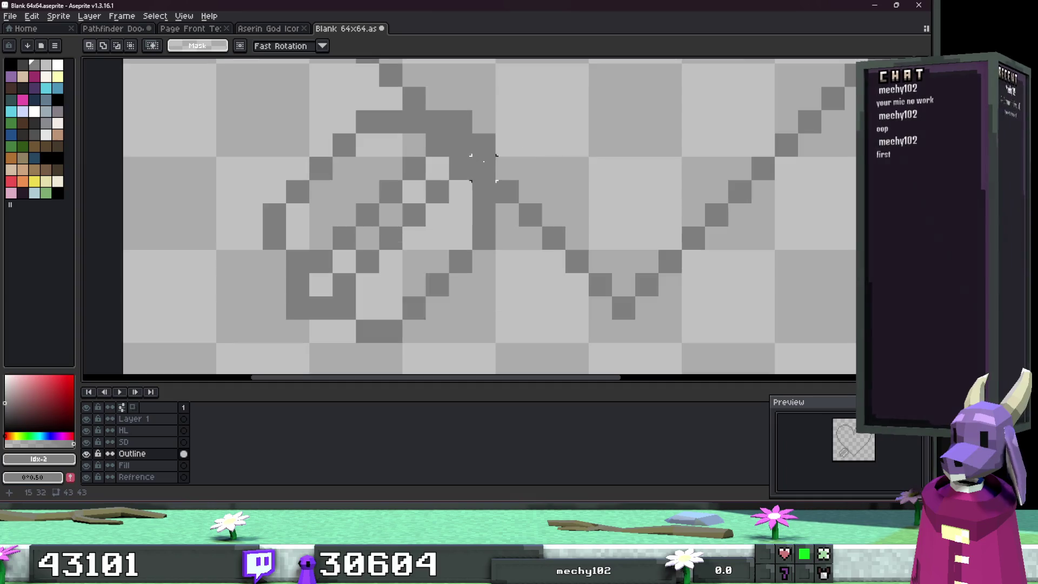
# Step: Erase the two stray outline pixels near the fletching
pyautogui.press('e')
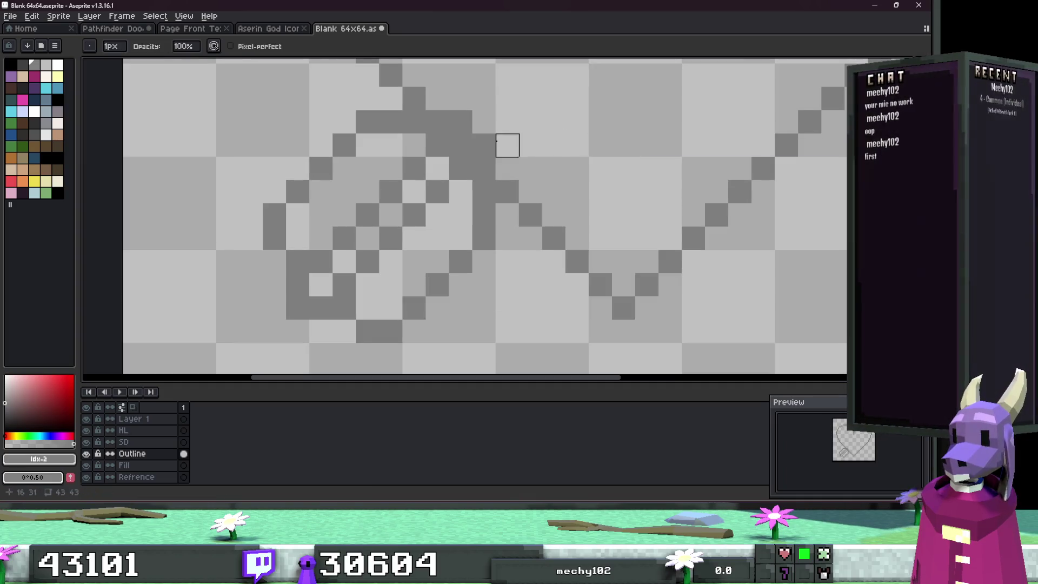
pyautogui.moveTo(484, 145); pyautogui.dragTo(461, 122)
pyautogui.scroll(-5, 484, 179)
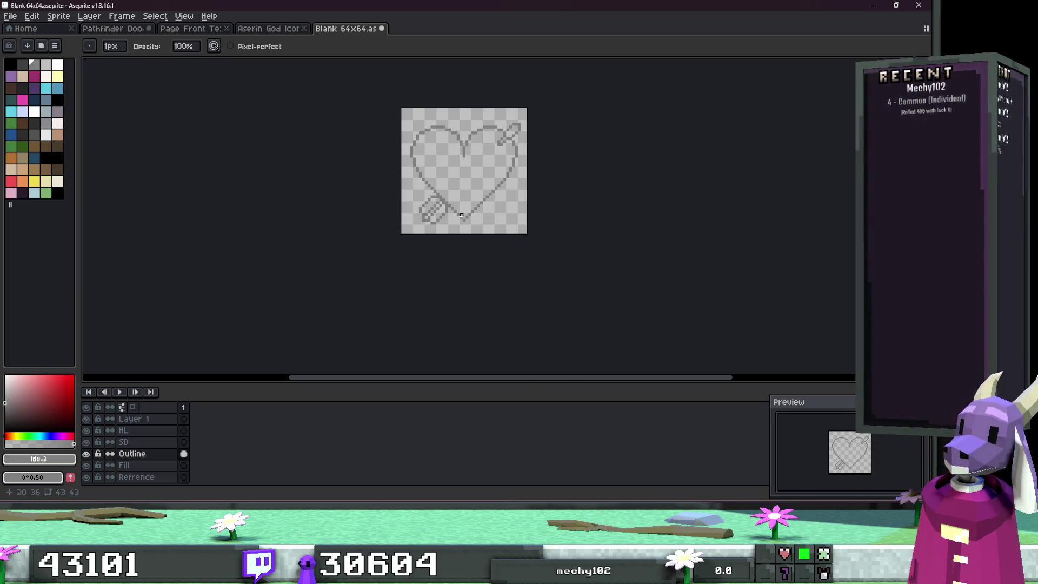
pyautogui.scroll(3, 461, 216)
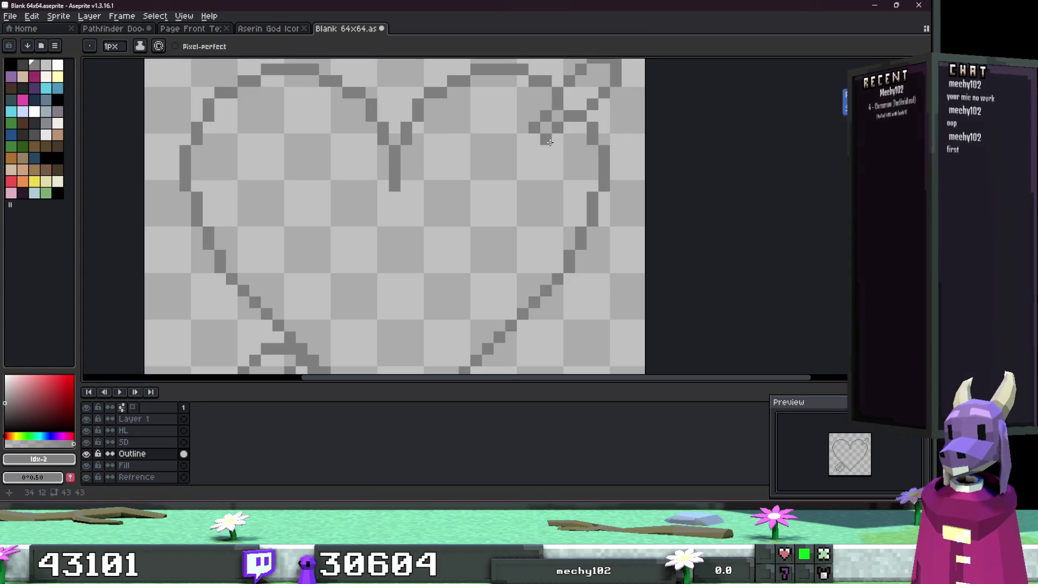
# Step: Draw two parallel diagonal pencil lines from the arrowhead down-left into the heart for the shaft
pyautogui.moveTo(548, 142); pyautogui.dragTo(497, 187)
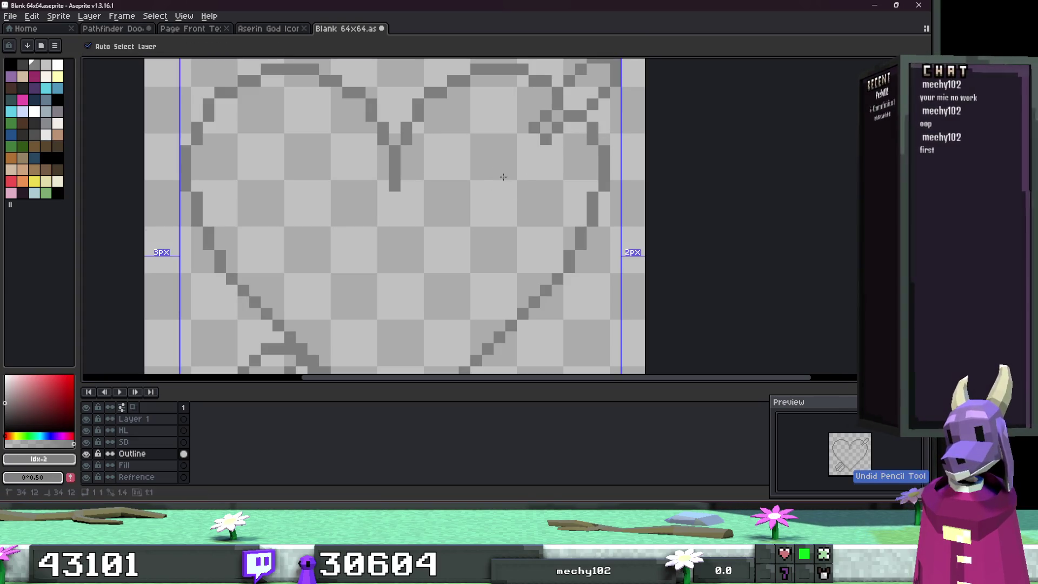
pyautogui.keyDown('shift'); pyautogui.click(487, 186); pyautogui.keyUp('shift')
pyautogui.moveTo(487, 181); pyautogui.dragTo(528, 127)
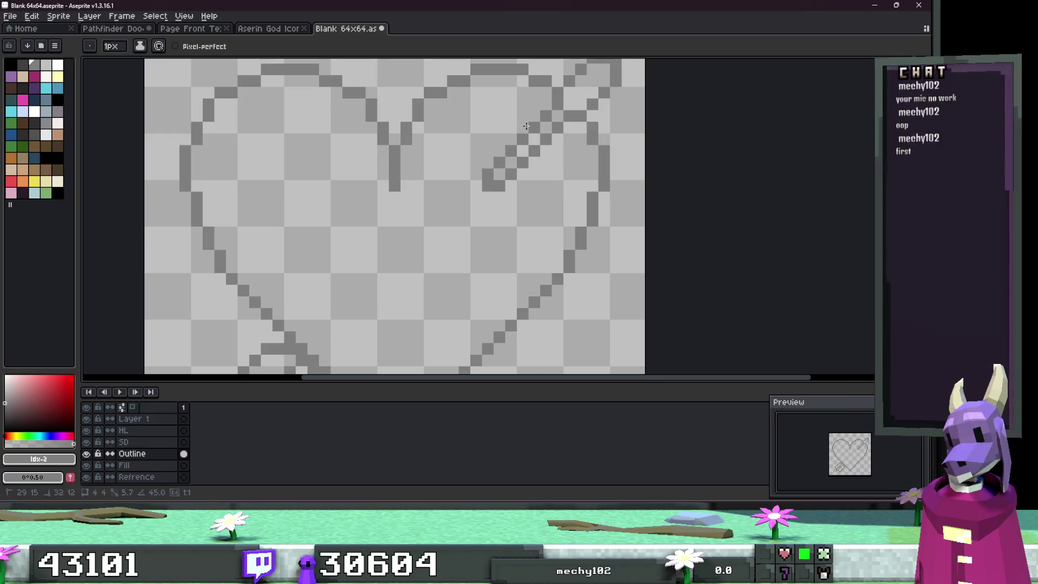
pyautogui.scroll(-4, 502, 190)
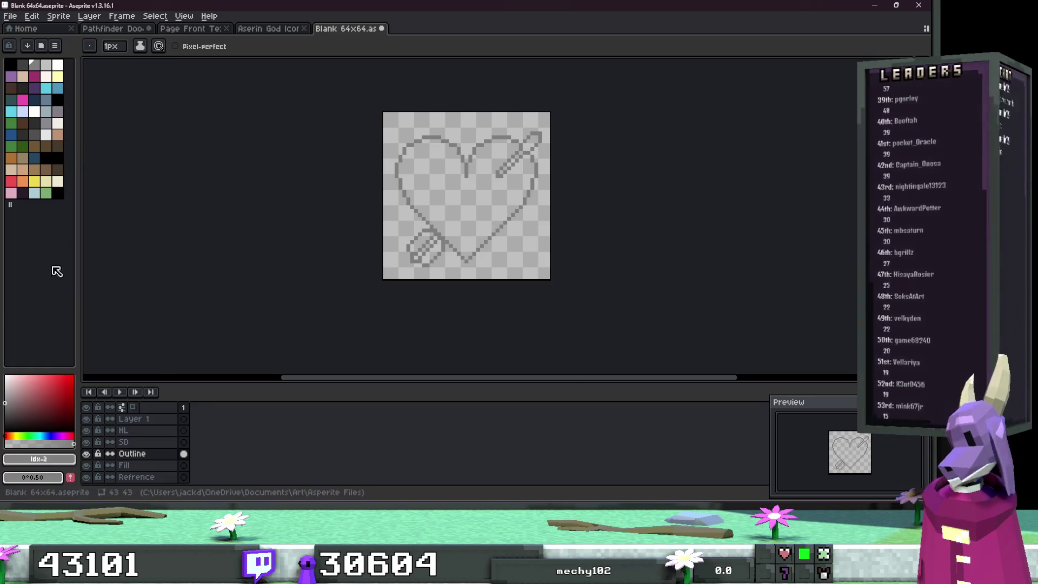
# Step: Magic-wand the outside, invert the selection, and fill the heart and arrow pink on the Fill layer
pyautogui.click(10, 193)
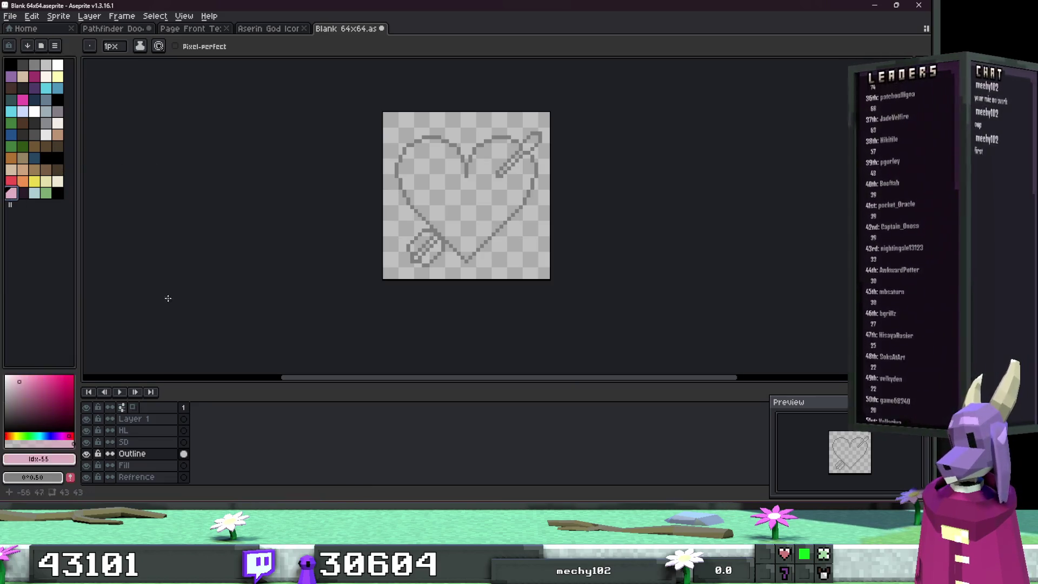
pyautogui.press('w')
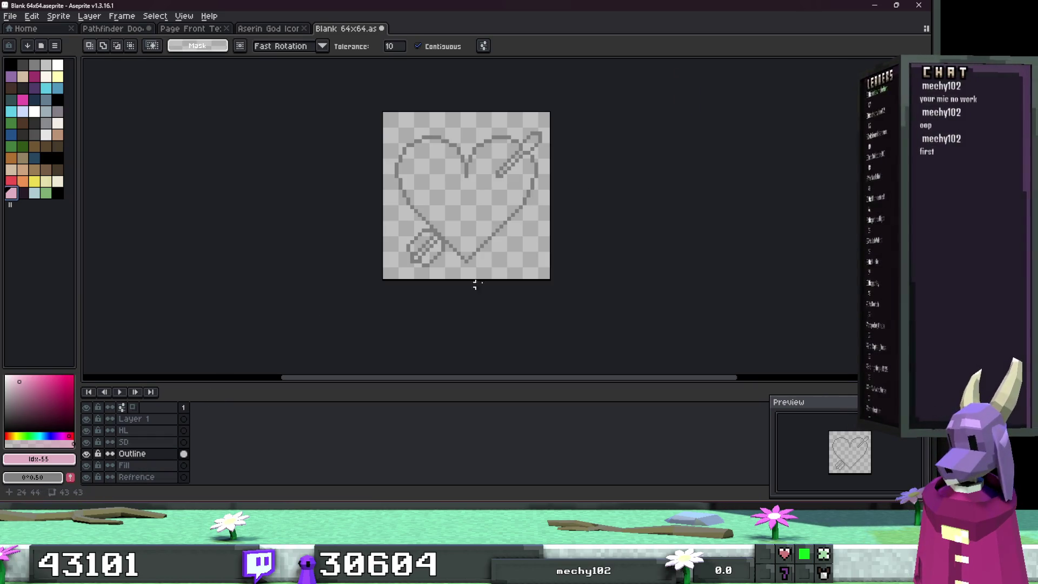
pyautogui.click(503, 274)
pyautogui.hotkey('ctrl', 'shift', 'i')
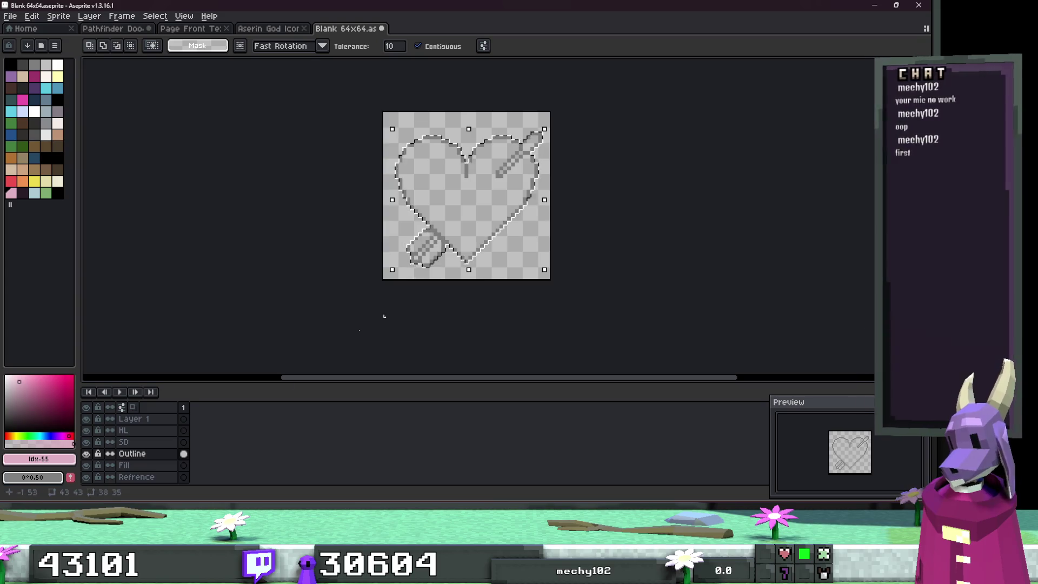
pyautogui.click(126, 466)
pyautogui.press('f')
pyautogui.hotkey('ctrl', 'd')
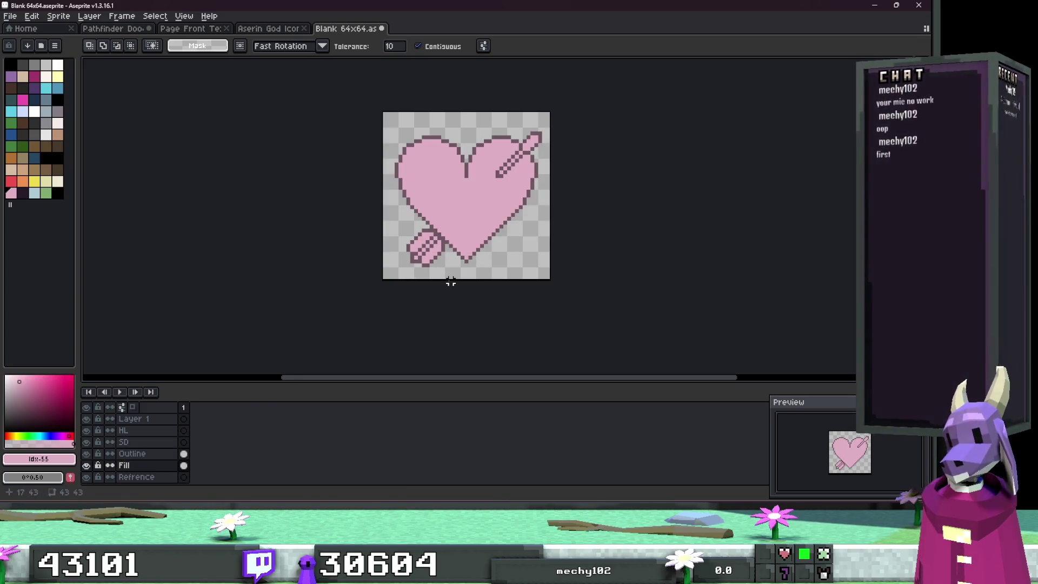
pyautogui.click(73, 435)
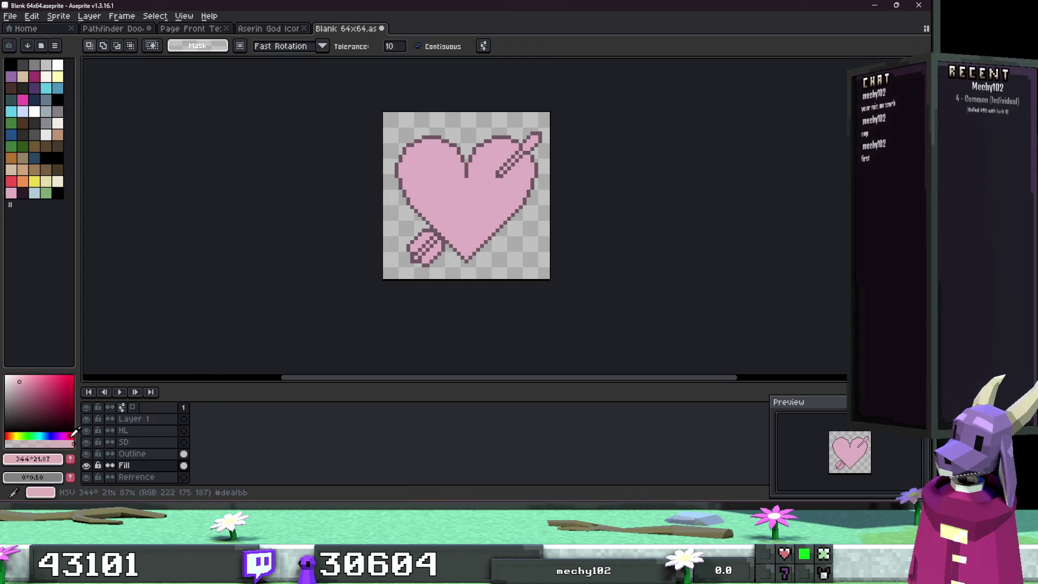
# Step: Make the pink more saturated and refill the reselected heart with it
pyautogui.click(32, 386)
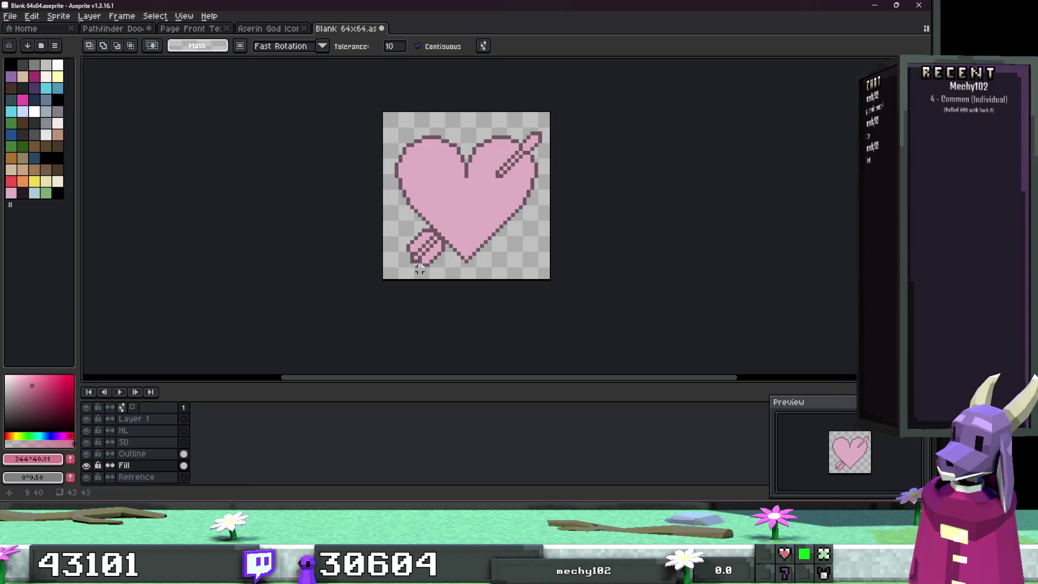
pyautogui.hotkey('ctrl', 'shift', 'd')
pyautogui.press('f')
pyautogui.hotkey('ctrl', 'd')
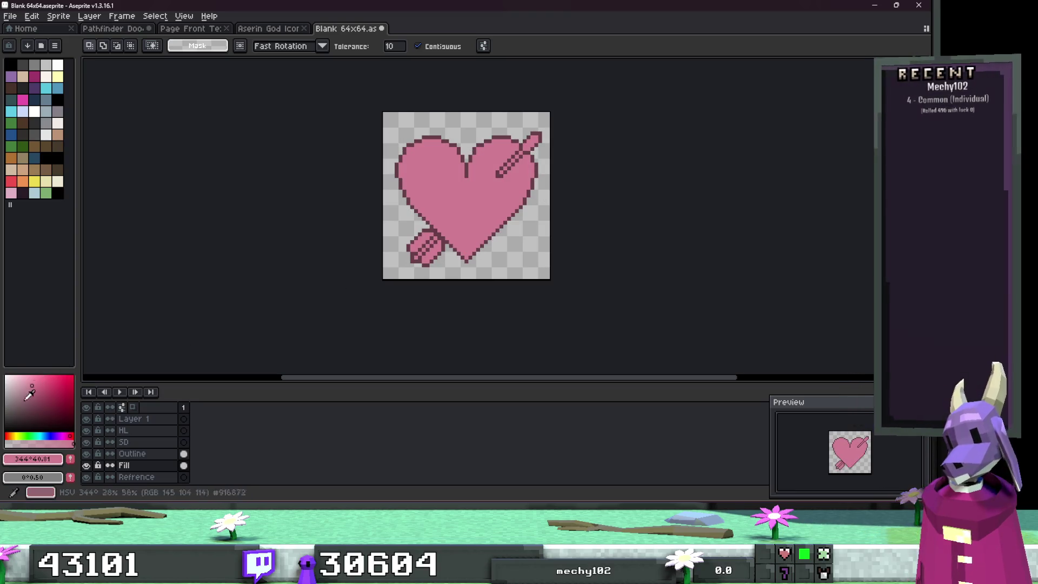
# Step: Deepen the pink further, refill the heart with it, and return to the Pencil
pyautogui.click(46, 382)
pyautogui.click(467, 230)
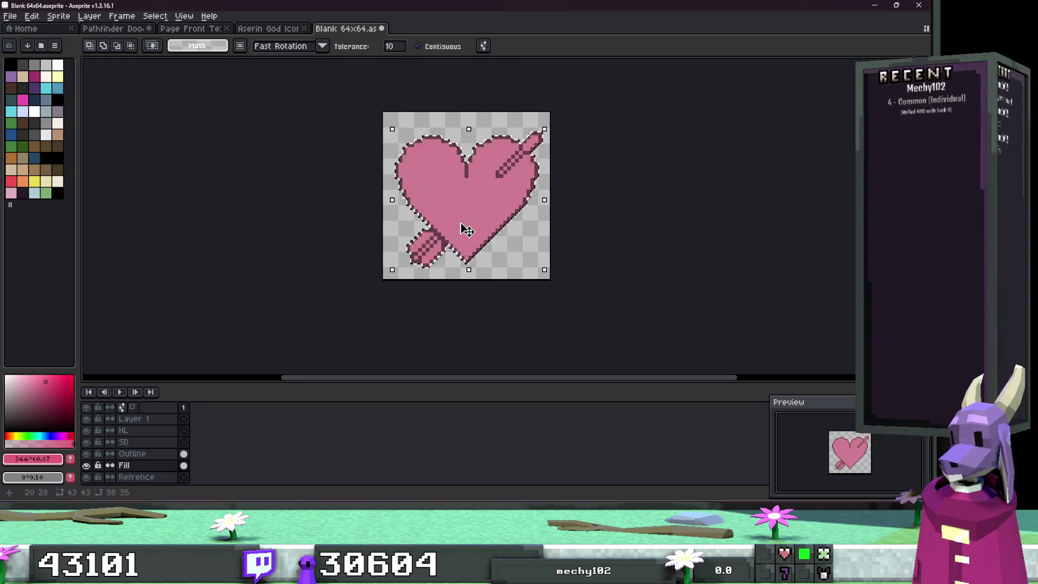
pyautogui.press('f')
pyautogui.hotkey('ctrl', 'd')
pyautogui.scroll(1, 691, 197)
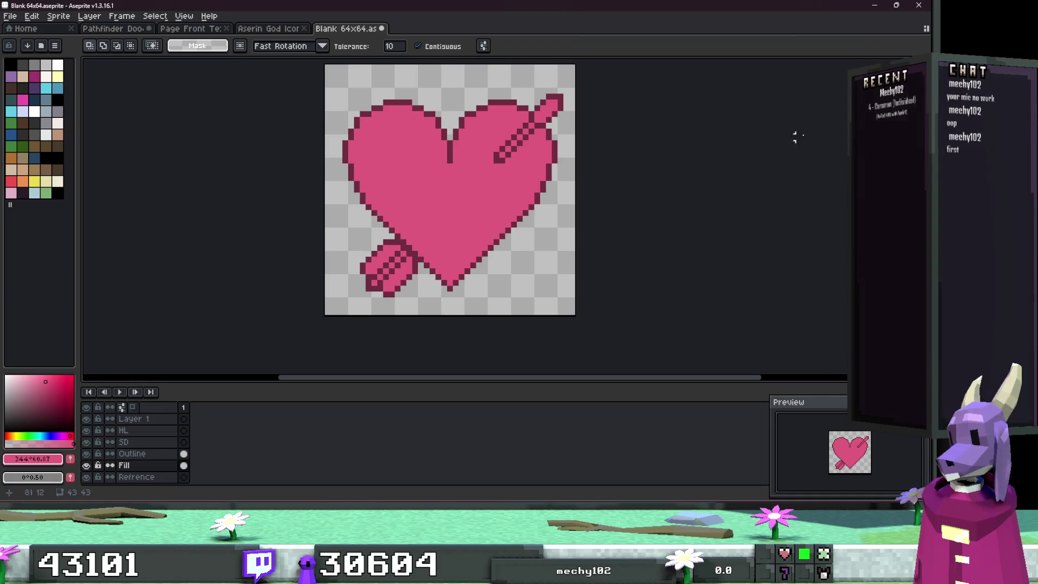
pyautogui.press('b')
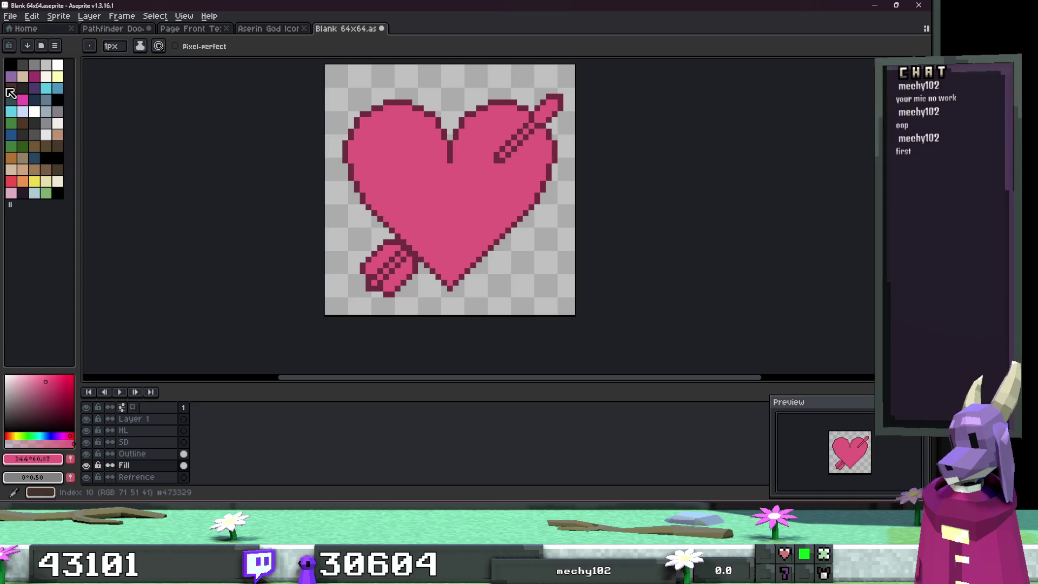
# Step: Pick a dark palette colour and compare against the sun icon tab for reference
pyautogui.keyDown('alt'); pyautogui.click(369, 117); pyautogui.keyUp('alt')
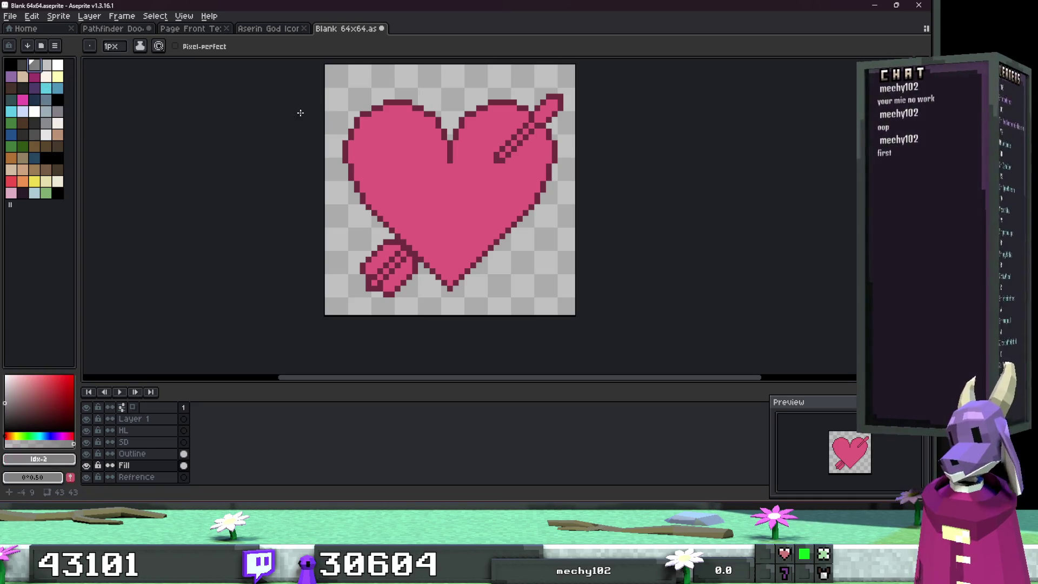
pyautogui.click(270, 29)
pyautogui.click(349, 29)
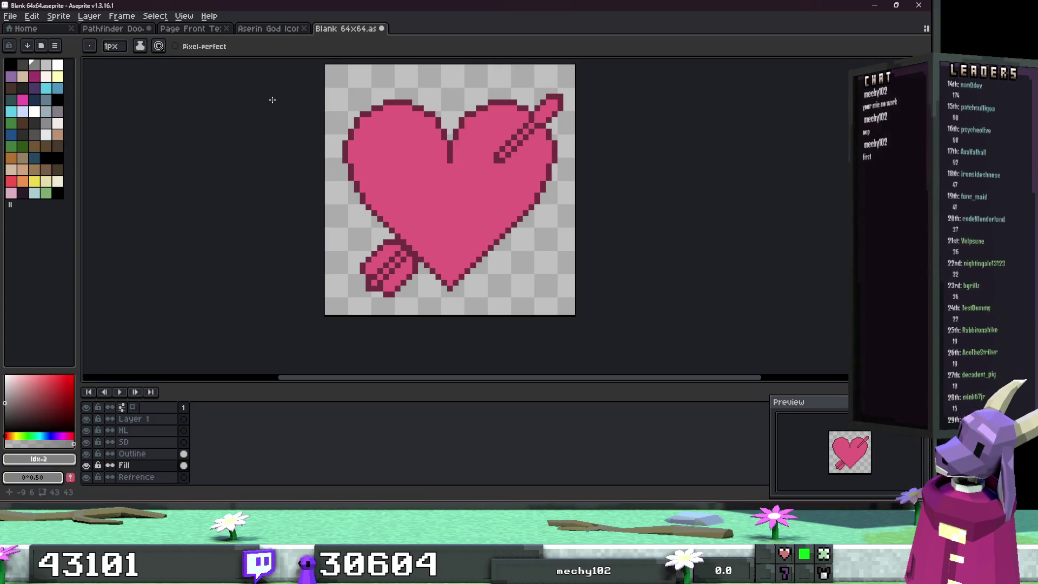
# Step: Paint the fletching darkest grey and outline its upper-left edge in black
pyautogui.click(22, 64)
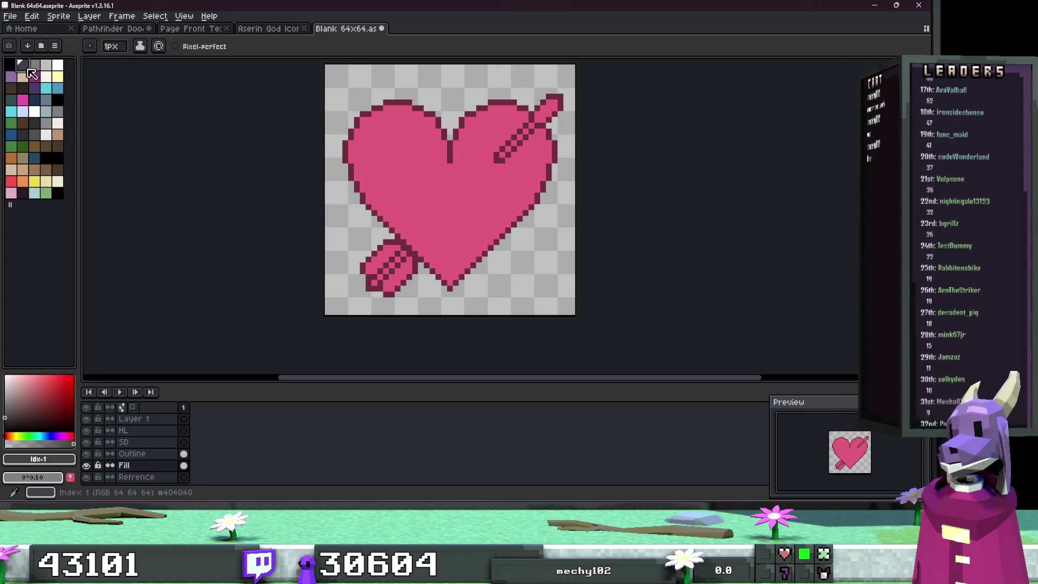
pyautogui.scroll(5, 367, 206)
pyautogui.scroll(-1, 386, 316)
pyautogui.moveTo(369, 362)
pyautogui.mouseDown()
pyautogui.moveTo(400, 359)
pyautogui.moveTo(378, 302)
pyautogui.moveTo(407, 288)
pyautogui.moveTo(431, 308)
pyautogui.moveTo(431, 149)
pyautogui.moveTo(457, 292)
pyautogui.moveTo(485, 269)
pyautogui.moveTo(485, 153)
pyautogui.moveTo(524, 234)
pyautogui.moveTo(510, 171)
pyautogui.mouseUp()
pyautogui.scroll(-2, 510, 171)
pyautogui.click(465, 134)
pyautogui.moveTo(465, 134)
pyautogui.mouseDown()
pyautogui.moveTo(435, 131)
pyautogui.moveTo(378, 196)
pyautogui.moveTo(411, 254)
pyautogui.moveTo(425, 208)
pyautogui.moveTo(398, 216)
pyautogui.moveTo(439, 147)
pyautogui.mouseUp()
# Step: After rechecking the sun icon, darken the arrow's tip pixels and paint the shaft dark grey
pyautogui.click(274, 28)
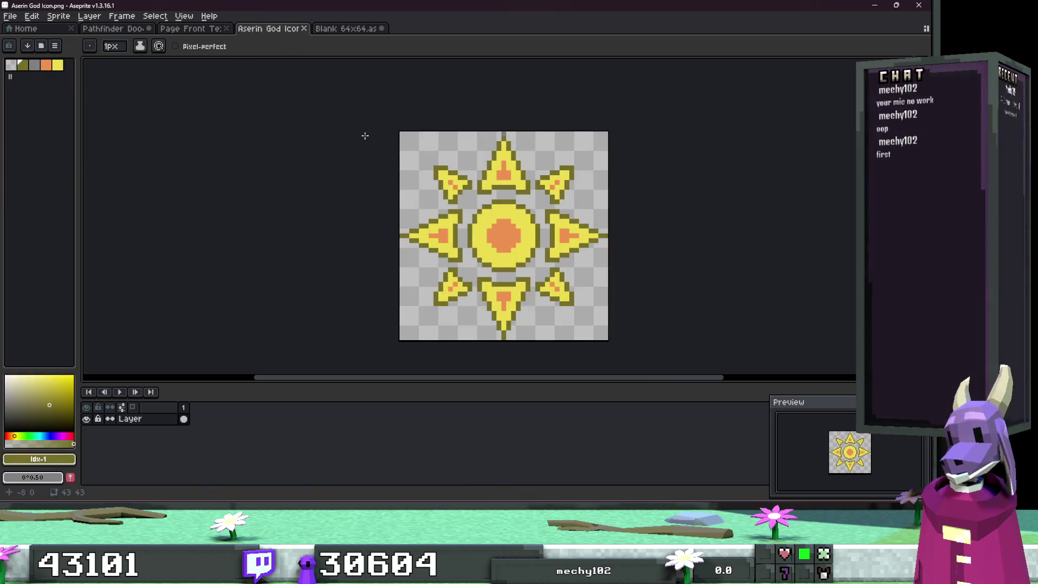
pyautogui.click(346, 28)
pyautogui.scroll(-2, 448, 156)
pyautogui.scroll(1, 447, 156)
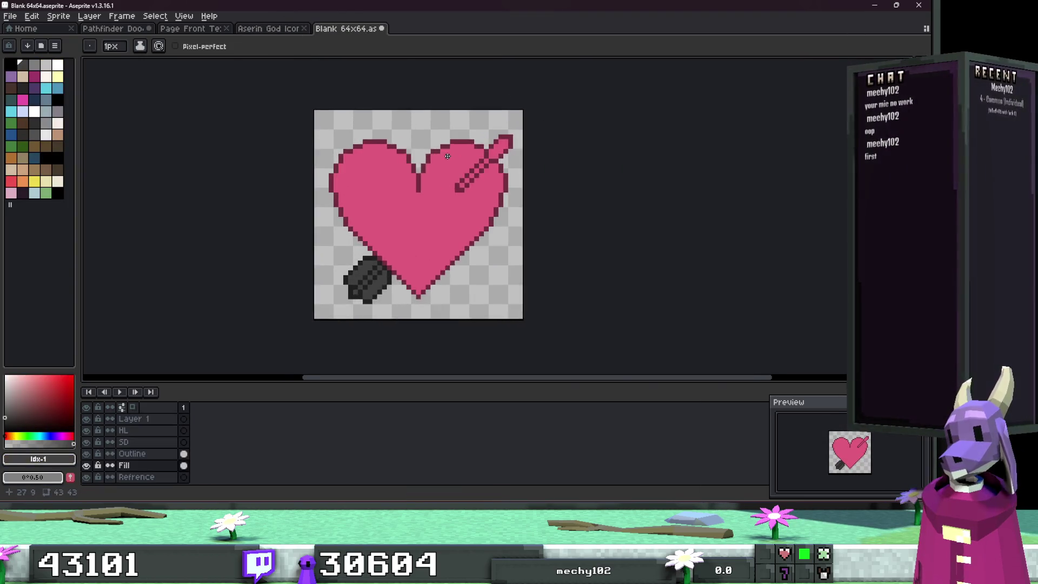
pyautogui.scroll(2, 476, 222)
pyautogui.click(478, 219)
pyautogui.scroll(1, 479, 222)
pyautogui.moveTo(480, 223); pyautogui.dragTo(464, 218)
pyautogui.scroll(-1, 545, 141)
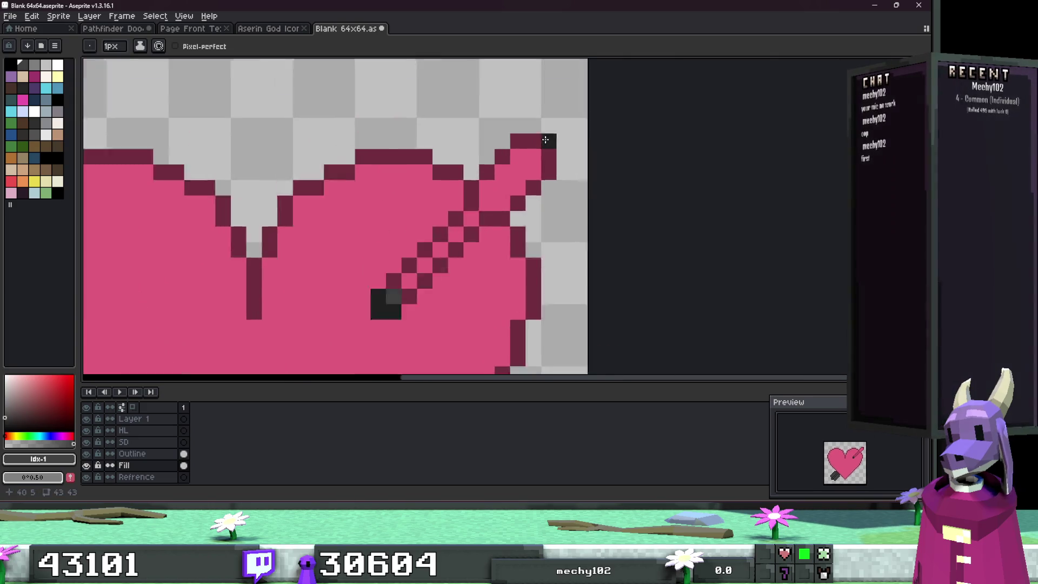
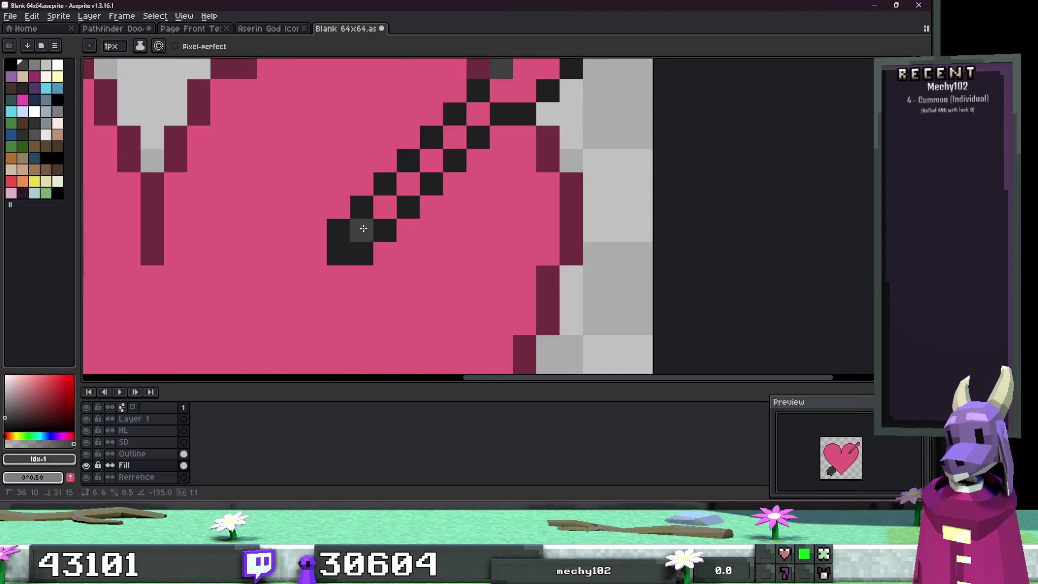
# Step: Paint dark grey along the arrow shaft and the stray pixels around its tip near the heart's upper-right
pyautogui.moveTo(385, 207)
pyautogui.mouseDown()
pyautogui.moveTo(430, 376)
pyautogui.moveTo(616, 190)
pyautogui.moveTo(591, 169)
pyautogui.mouseUp()
pyautogui.click(567, 260)
pyautogui.click(592, 236)
pyautogui.click(523, 236)
pyautogui.click(546, 213)
pyautogui.scroll(-2, 561, 227)
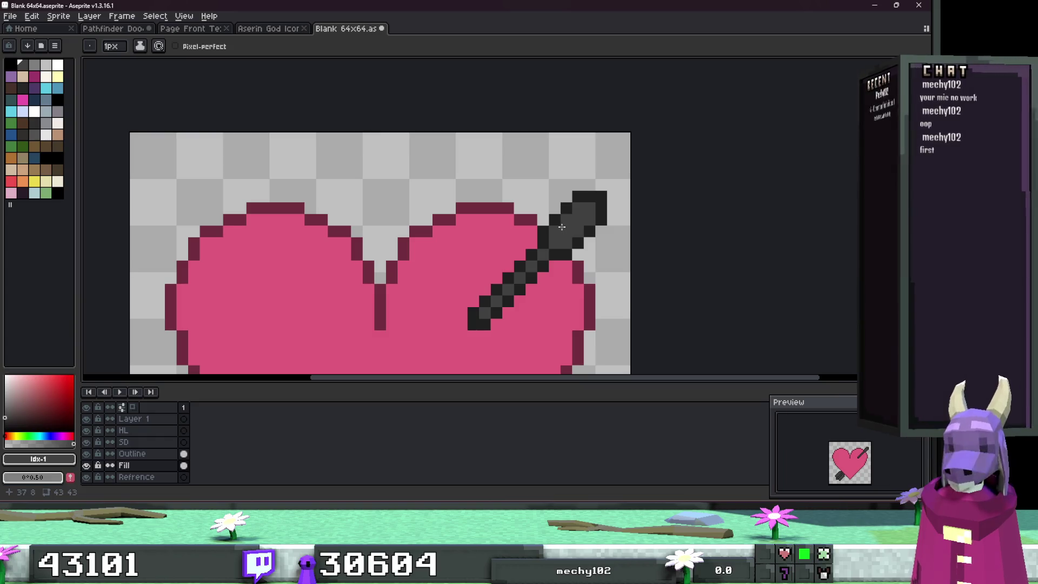
pyautogui.scroll(-5, 562, 227)
pyautogui.scroll(-2, 522, 199)
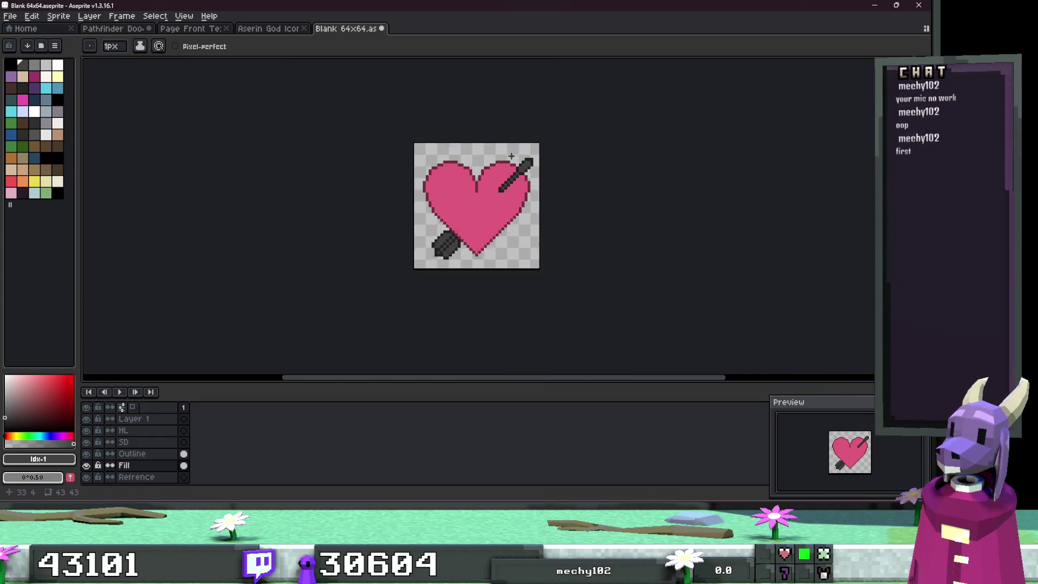
pyautogui.scroll(3, 519, 178)
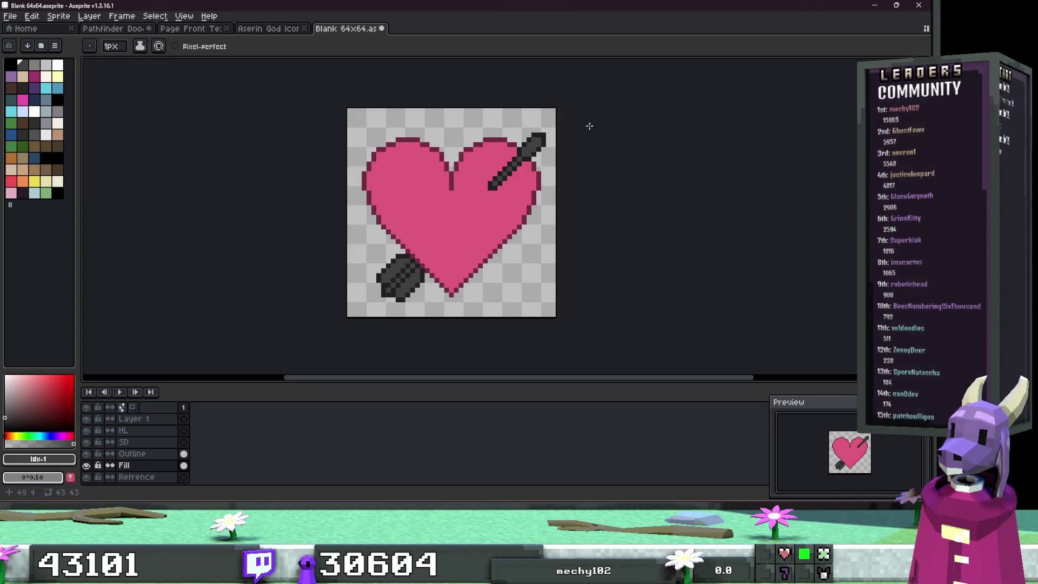
# Step: Marquee-select the arrow tip above the heart, checking the Outline and Fill layers
pyautogui.press('m')
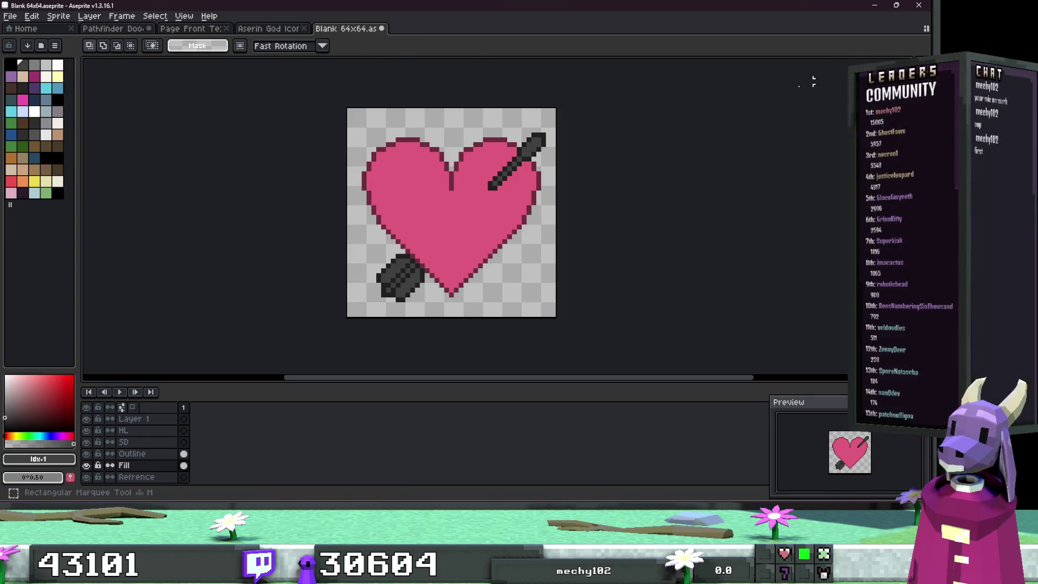
pyautogui.scroll(2, 551, 203)
pyautogui.moveTo(551, 202)
pyautogui.mouseDown()
pyautogui.moveTo(531, 166)
pyautogui.moveTo(223, 200)
pyautogui.moveTo(238, 193)
pyautogui.mouseUp()
pyautogui.press('Return')
pyautogui.scroll(2, 531, 130)
pyautogui.moveTo(537, 181); pyautogui.dragTo(535, 81)
pyautogui.moveTo(546, 165); pyautogui.dragTo(483, 69)
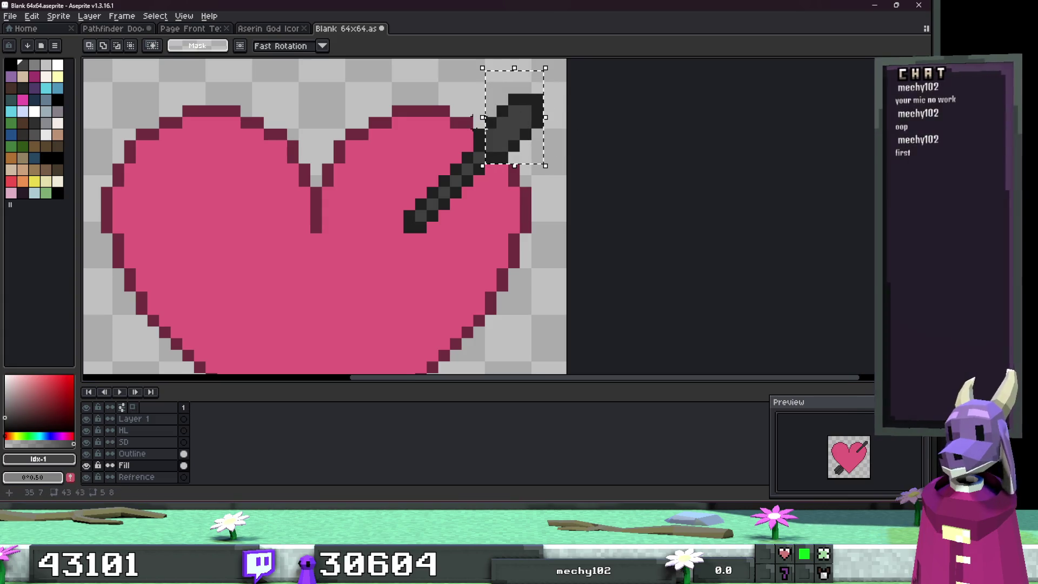
pyautogui.moveTo(462, 153)
pyautogui.mouseDown()
pyautogui.moveTo(497, 176)
pyautogui.moveTo(450, 162)
pyautogui.mouseUp()
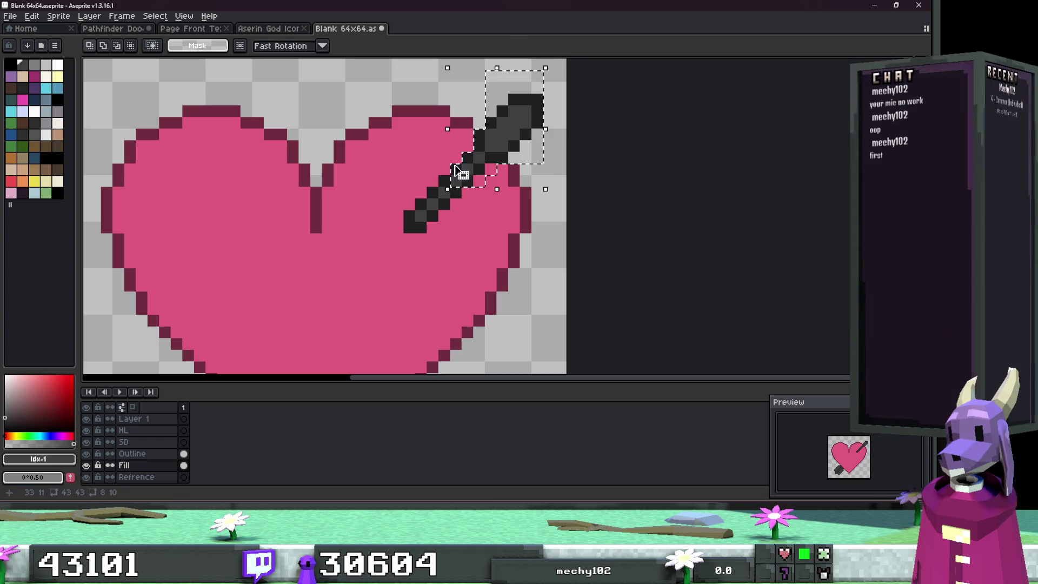
pyautogui.click(153, 456)
pyautogui.click(431, 194)
pyautogui.click(144, 466)
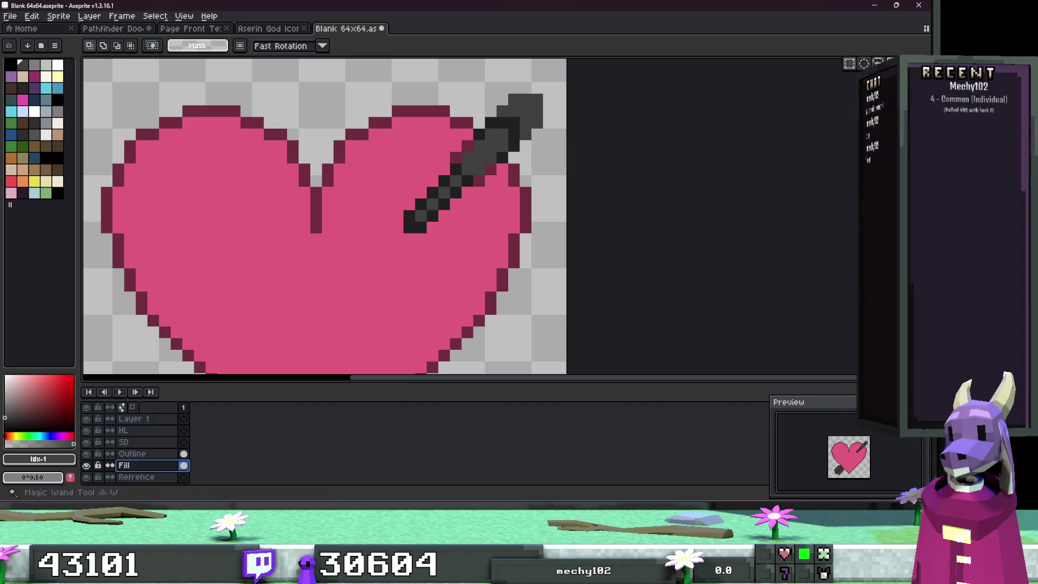
# Step: Reselect the arrow tip and nudge it down-left onto the shaft, returning to the Pencil
pyautogui.click(891, 61)
pyautogui.click(537, 108)
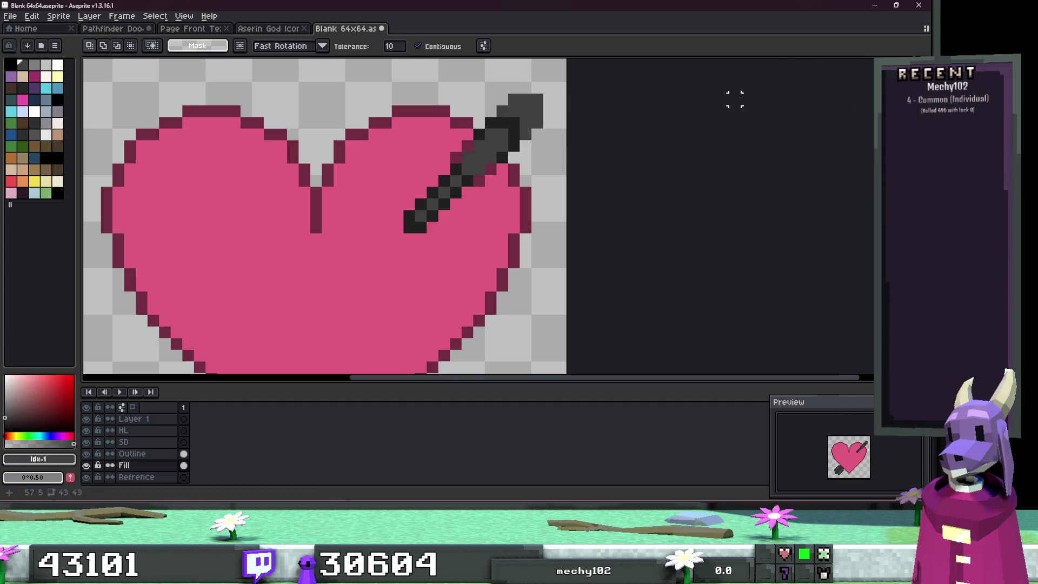
pyautogui.press('m')
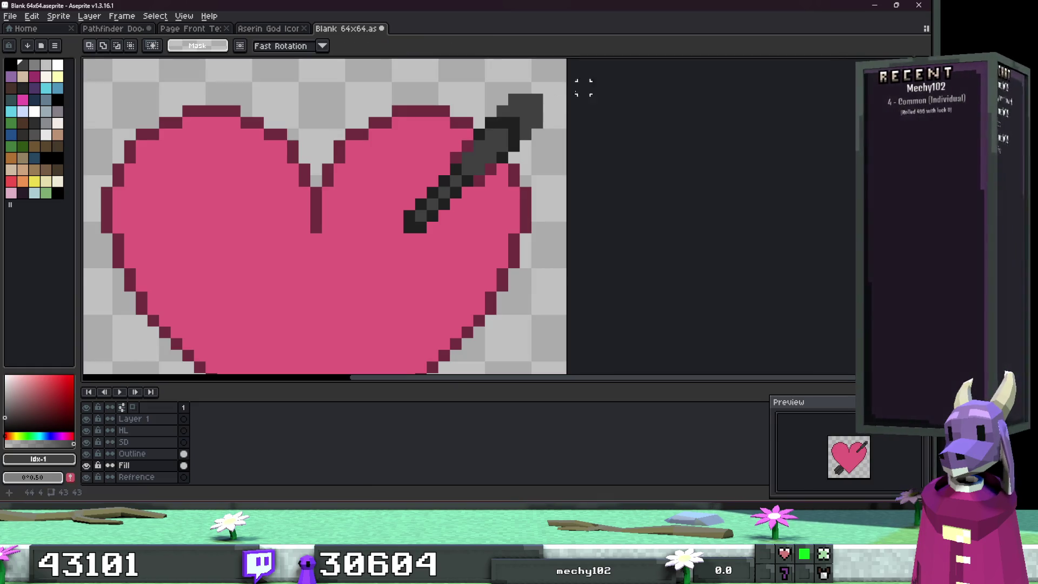
pyautogui.moveTo(568, 79)
pyautogui.mouseDown()
pyautogui.moveTo(485, 146)
pyautogui.moveTo(482, 154)
pyautogui.moveTo(529, 157)
pyautogui.moveTo(520, 174)
pyautogui.mouseUp()
pyautogui.hotkey('ctrl', 'd')
pyautogui.press('b')
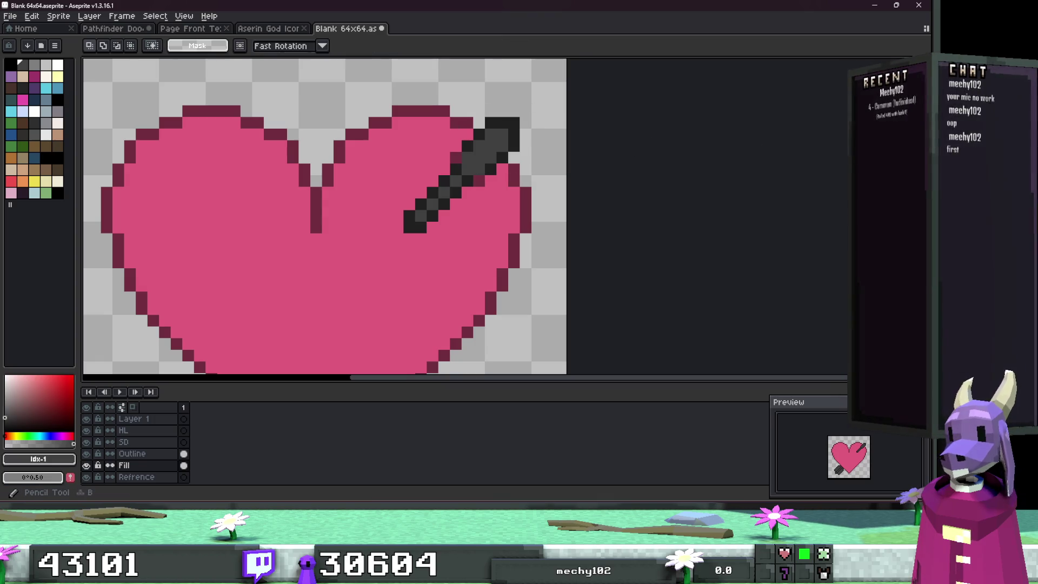
pyautogui.scroll(2, 510, 170)
pyautogui.scroll(-4, 552, 173)
# Step: Using the heart's pink, paint pink and dark-pink stripes across the arrow fletching
pyautogui.scroll(-2, 552, 173)
pyautogui.scroll(3, 554, 173)
pyautogui.scroll(-2, 573, 217)
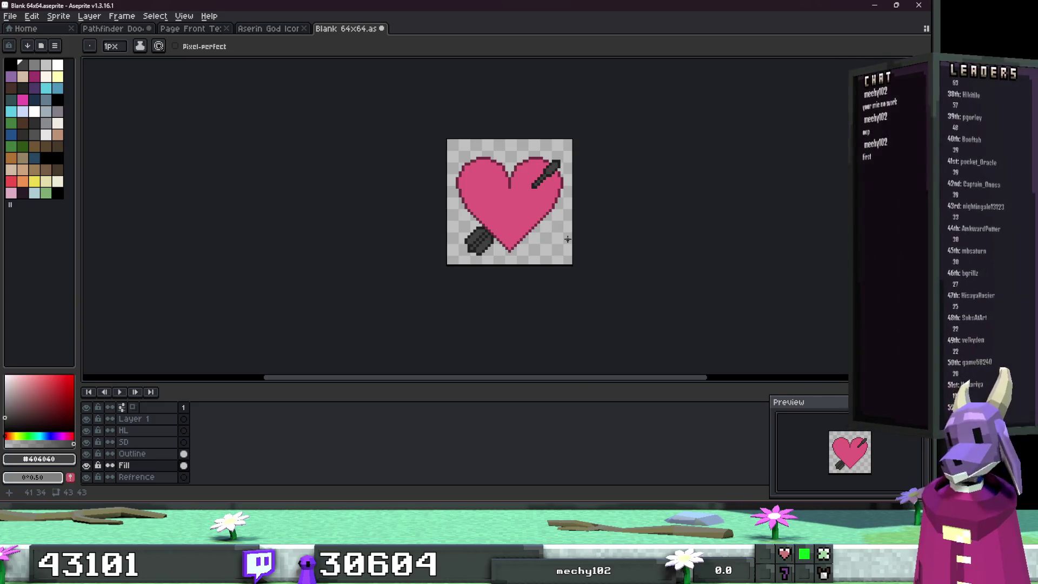
pyautogui.scroll(3, 478, 218)
pyautogui.keyDown('alt'); pyautogui.click(544, 221); pyautogui.keyUp('alt')
pyautogui.scroll(3, 491, 310)
pyautogui.moveTo(463, 304)
pyautogui.mouseDown()
pyautogui.moveTo(412, 304)
pyautogui.moveTo(417, 286)
pyautogui.moveTo(556, 166)
pyautogui.moveTo(463, 282)
pyautogui.mouseUp()
pyautogui.click(579, 166)
pyautogui.click(435, 257)
# Step: Paint pink stripes along the arrow shaft
pyautogui.scroll(-5, 436, 257)
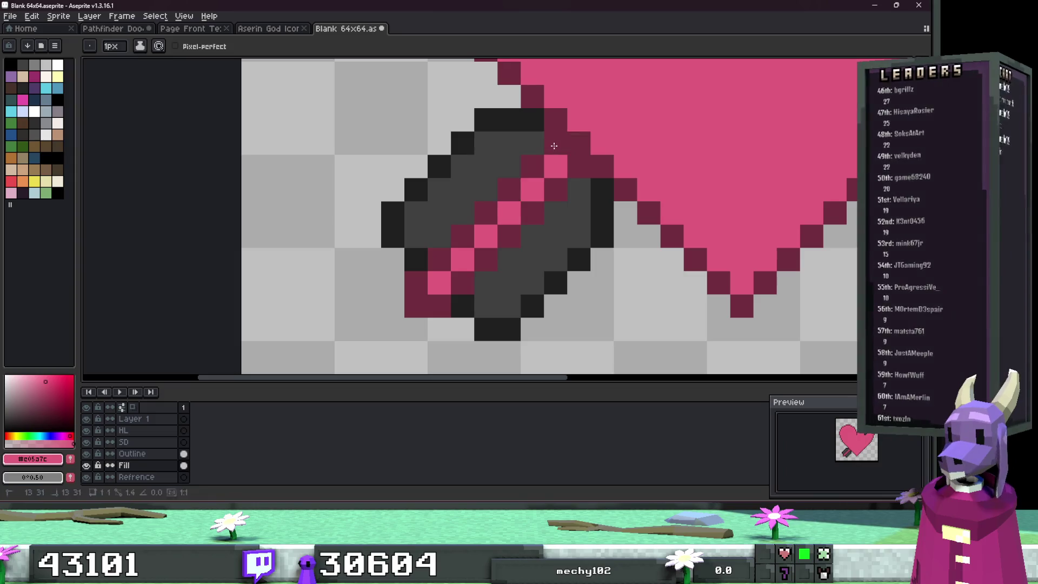
pyautogui.scroll(5, 508, 240)
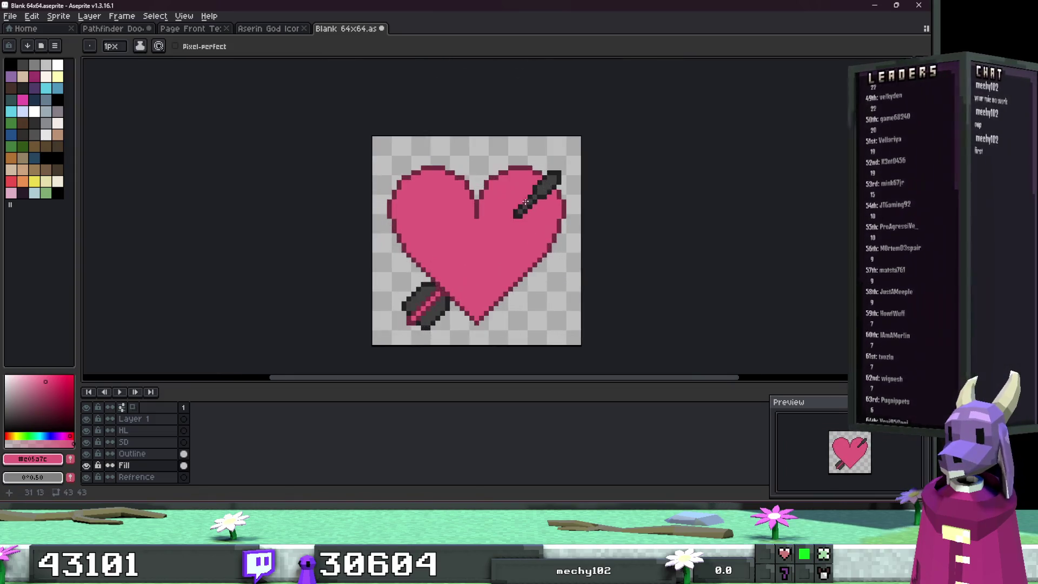
pyautogui.moveTo(568, 178)
pyautogui.mouseDown()
pyautogui.moveTo(549, 173)
pyautogui.moveTo(506, 214)
pyautogui.moveTo(546, 187)
pyautogui.mouseUp()
pyautogui.scroll(-1, 513, 216)
pyautogui.scroll(-4, 513, 216)
pyautogui.scroll(1, 514, 216)
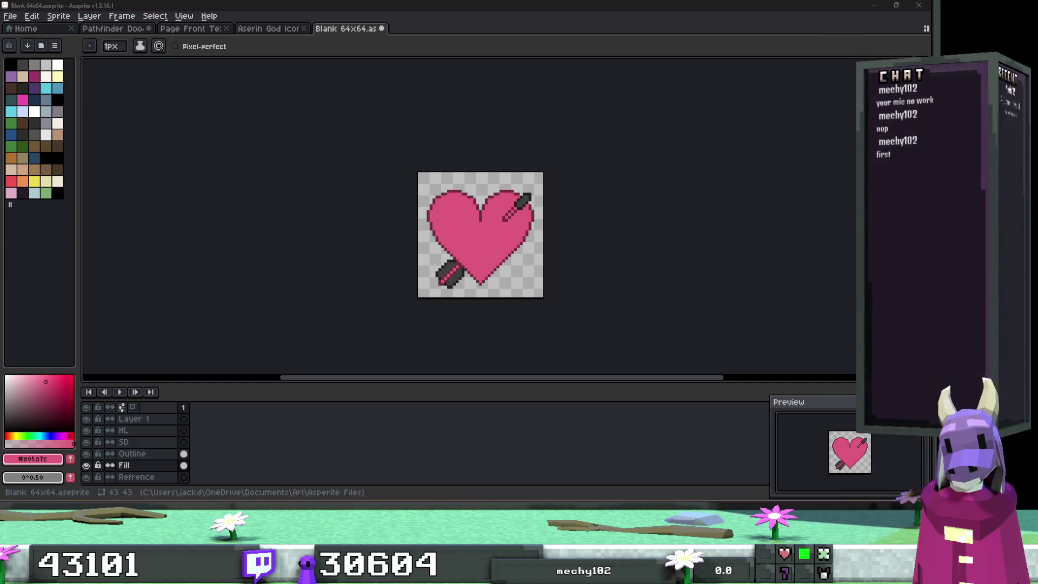
pyautogui.hotkey('alt', 'Tab')
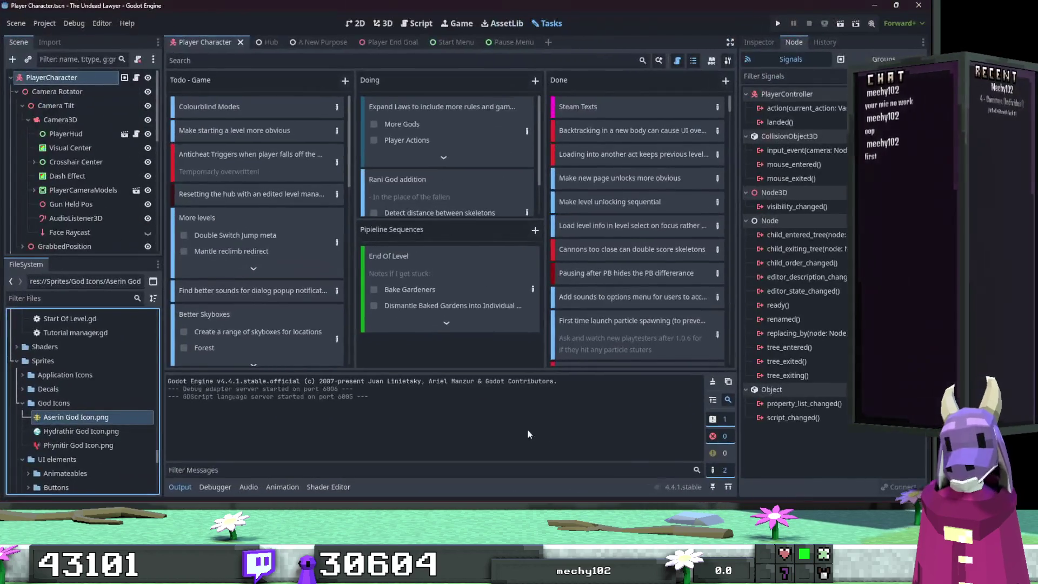
pyautogui.click(97, 434)
pyautogui.moveTo(98, 437)
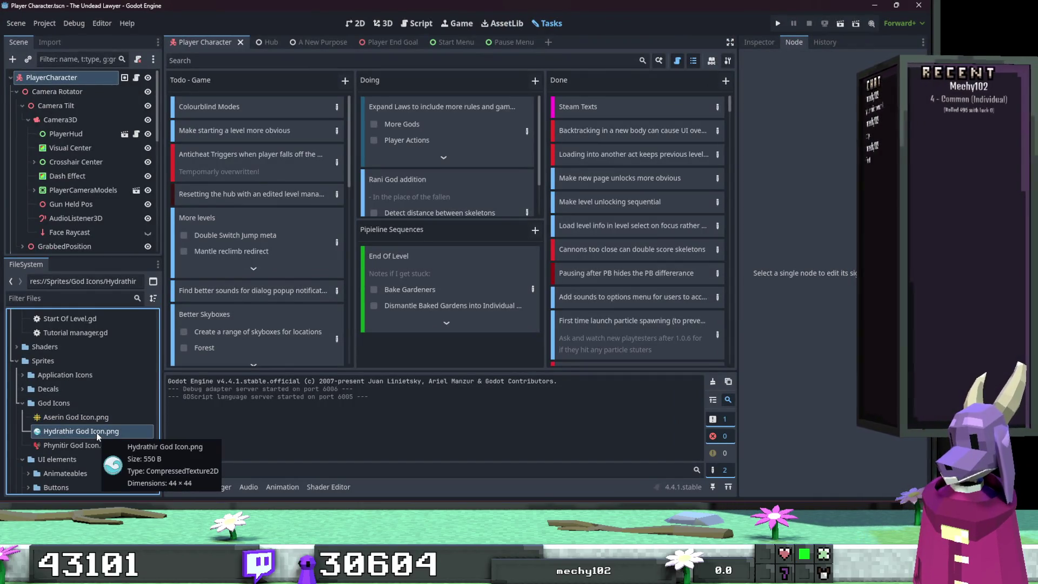
pyautogui.hotkey('alt', 'Tab')
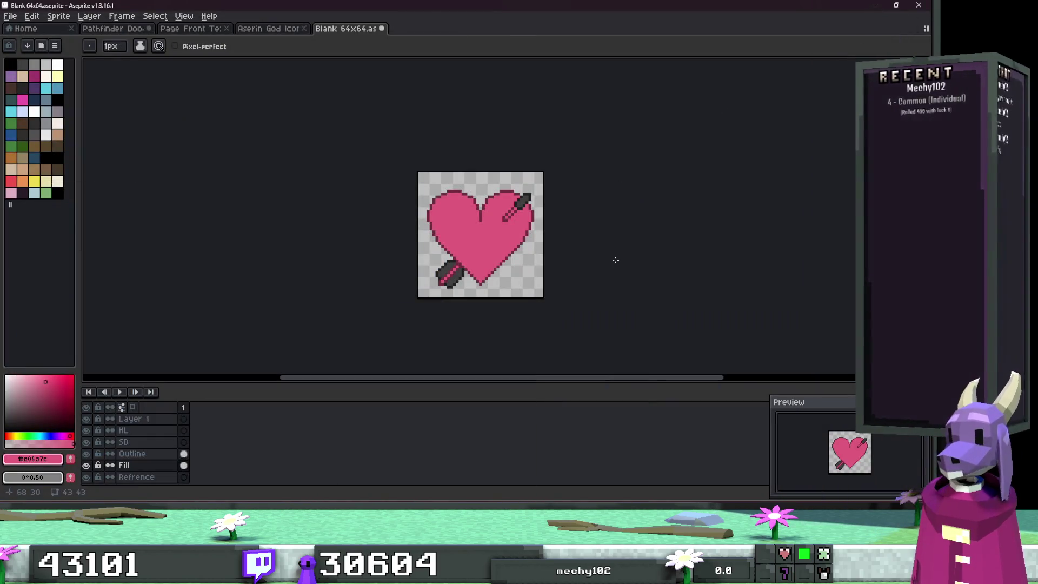
# Step: Pick the arrow's #404040 dark grey and darken the outline pixel at the arrow tip
pyautogui.scroll(5, 422, 287)
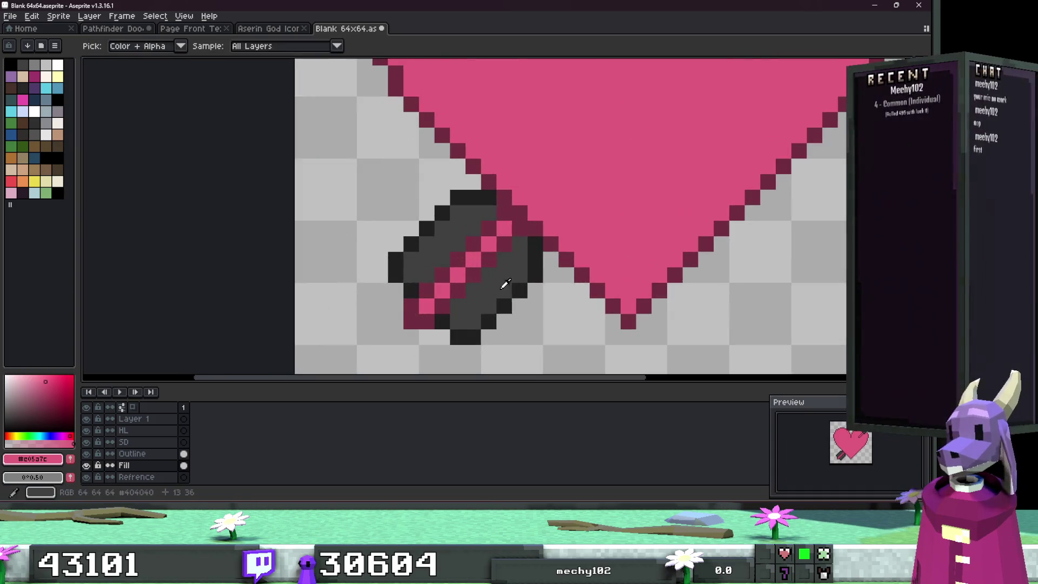
pyautogui.keyDown('alt'); pyautogui.click(505, 288); pyautogui.keyUp('alt')
pyautogui.scroll(-2, 504, 221)
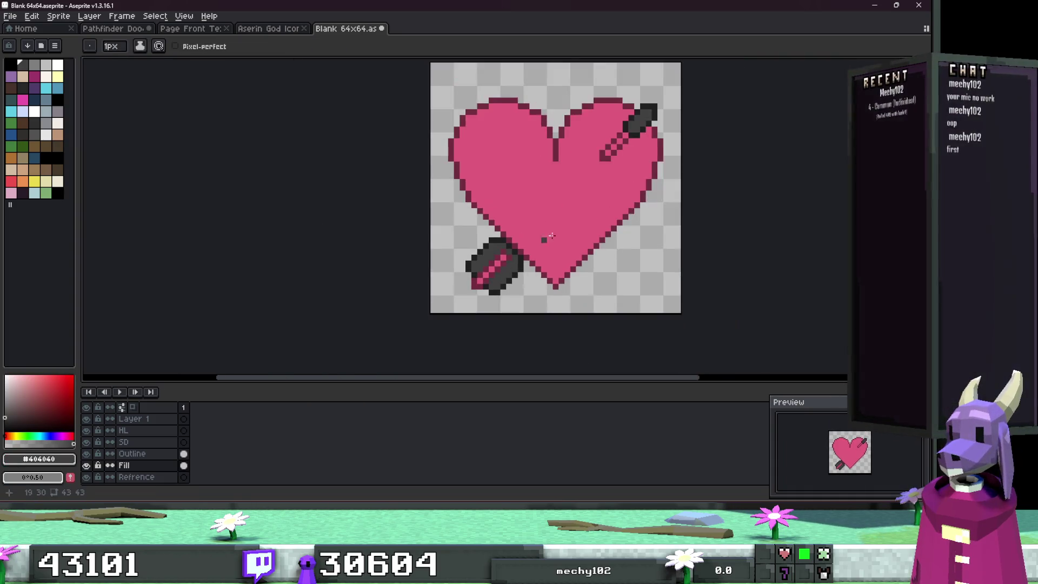
pyautogui.scroll(3, 593, 158)
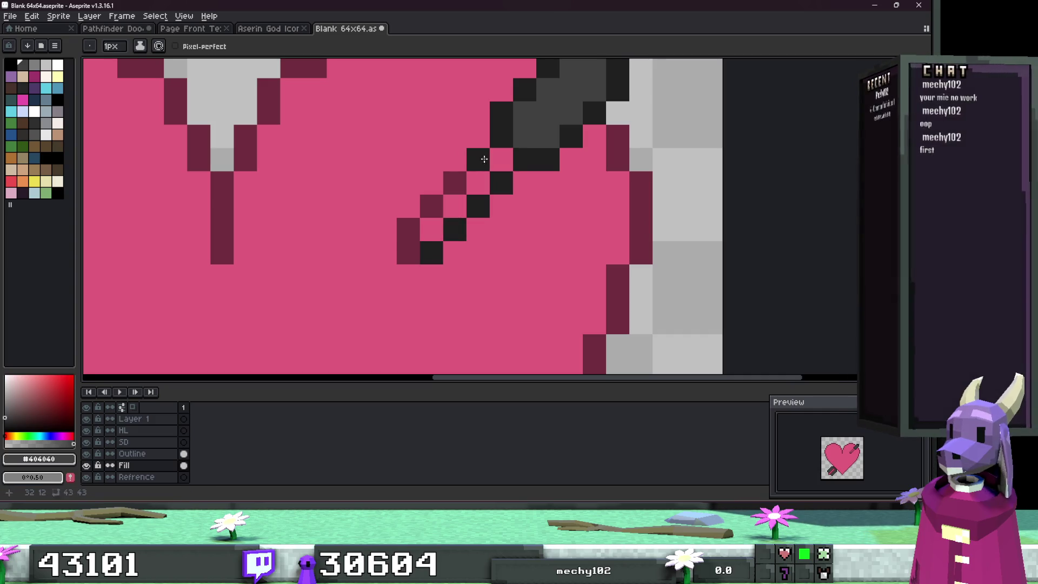
pyautogui.click(409, 253)
pyautogui.scroll(-3, 466, 253)
pyautogui.scroll(-2, 466, 252)
pyautogui.scroll(3, 470, 232)
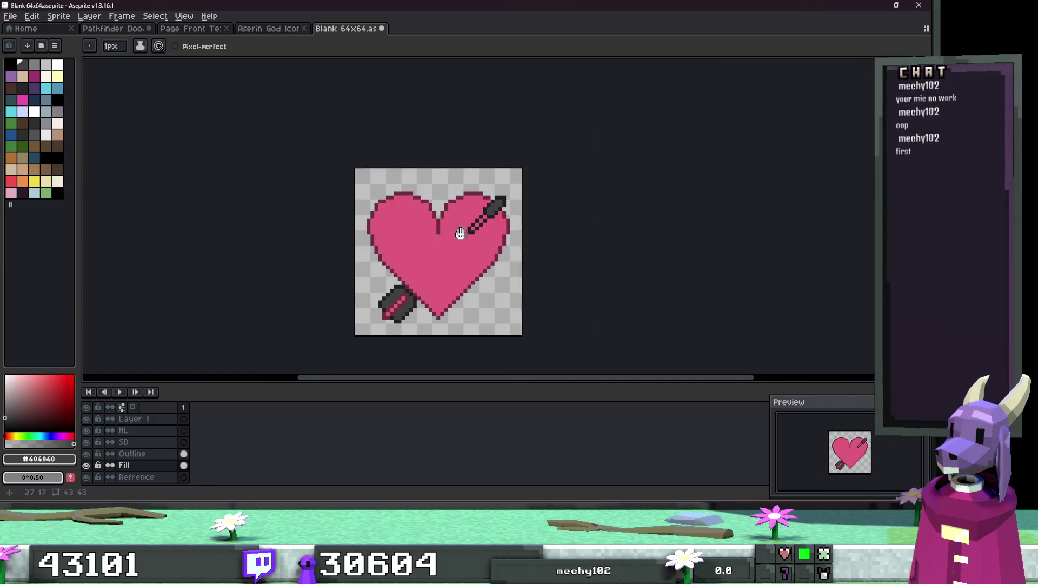
pyautogui.scroll(-3, 522, 179)
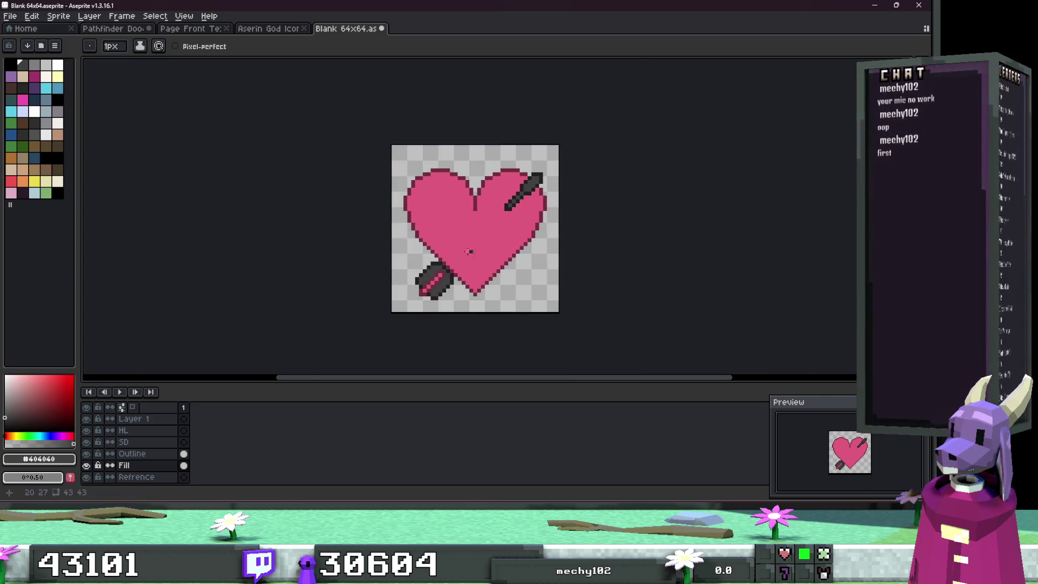
pyautogui.scroll(3, 430, 288)
pyautogui.scroll(-4, 430, 288)
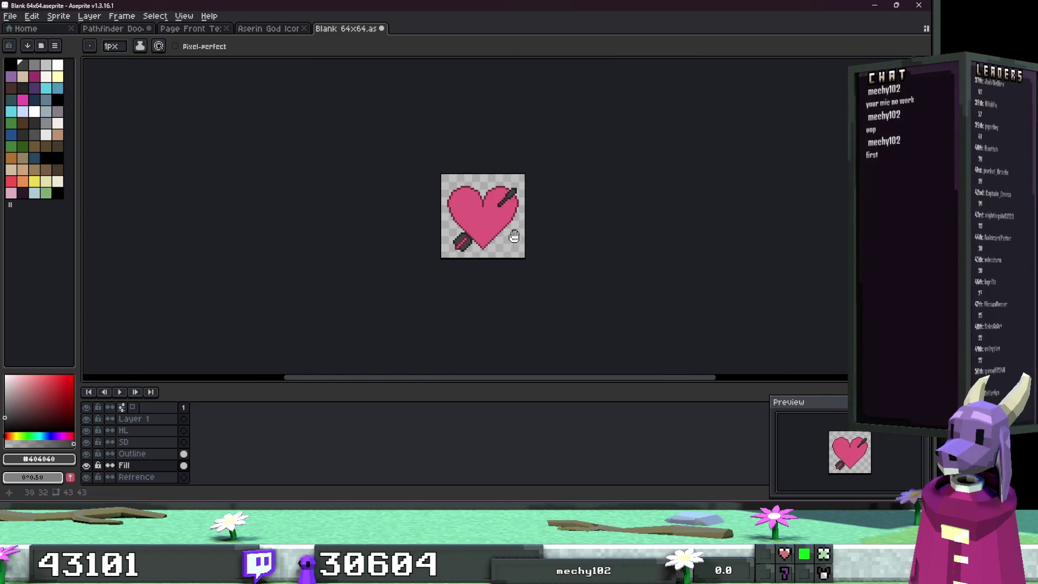
pyautogui.scroll(3, 438, 289)
# Step: Paint dark grey over the pink stripes on the fletching
pyautogui.click(406, 335)
pyautogui.keyDown('shift'); pyautogui.click(477, 253); pyautogui.keyUp('shift')
pyautogui.moveTo(476, 253)
pyautogui.mouseDown()
pyautogui.moveTo(448, 265)
pyautogui.moveTo(390, 336)
pyautogui.moveTo(470, 263)
pyautogui.mouseUp()
pyautogui.scroll(-4, 471, 263)
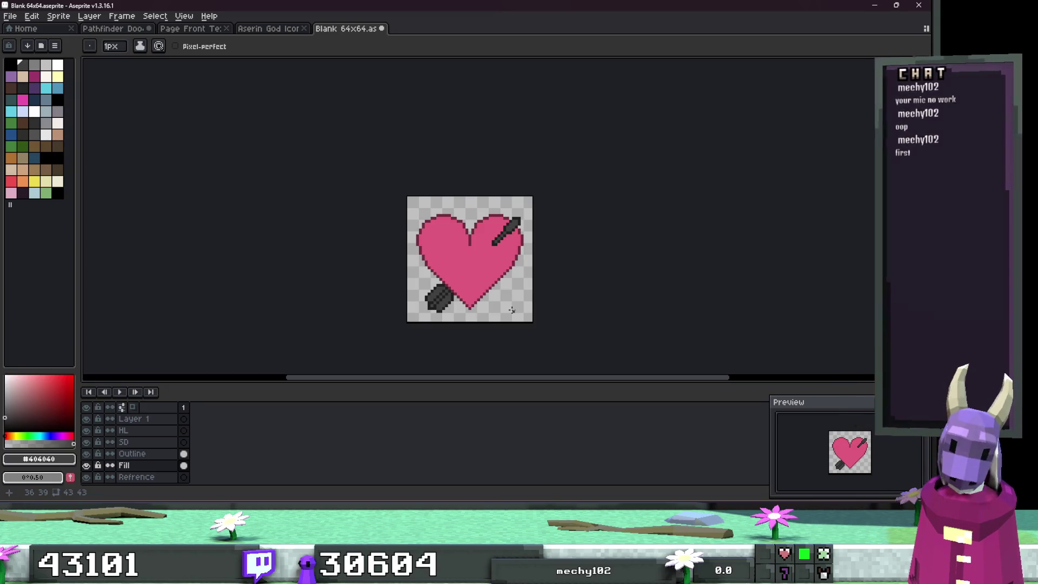
pyautogui.hotkey('alt', 'Tab')
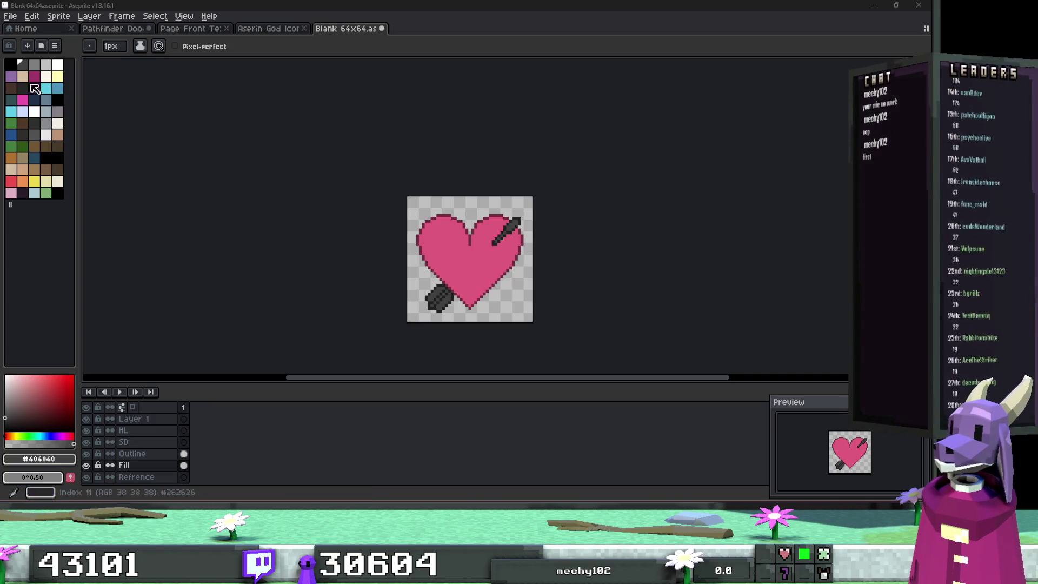
# Step: Magic-wand select both grey arrow pieces and fill them with white
pyautogui.click(46, 65)
pyautogui.press('w')
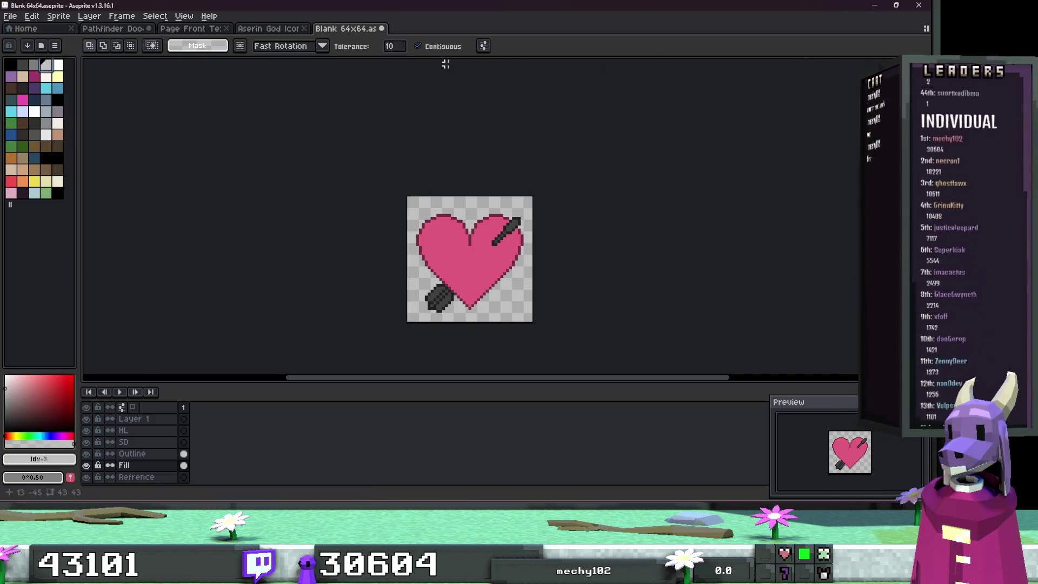
pyautogui.click(512, 227)
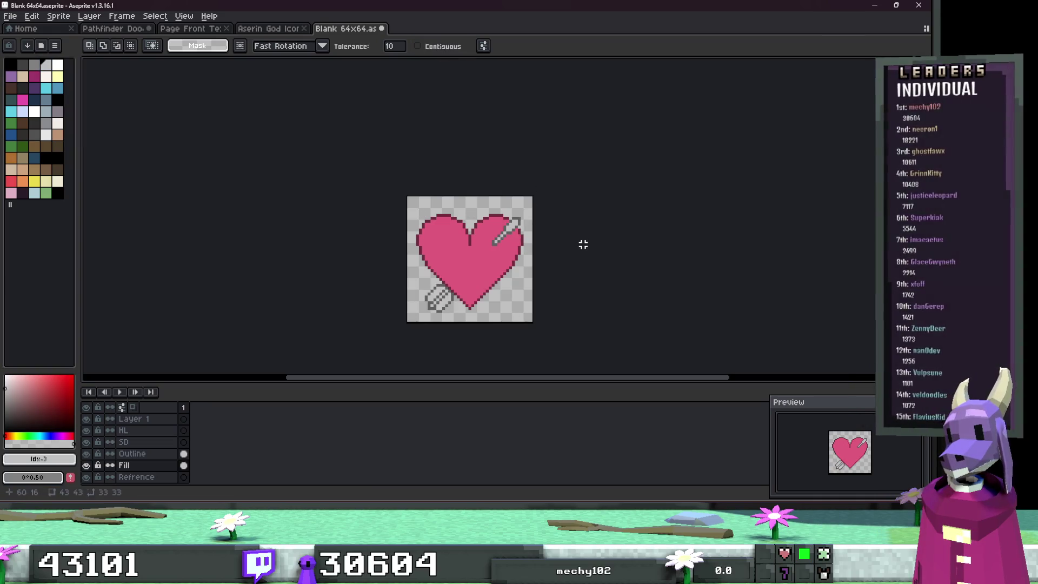
pyautogui.scroll(1, 566, 277)
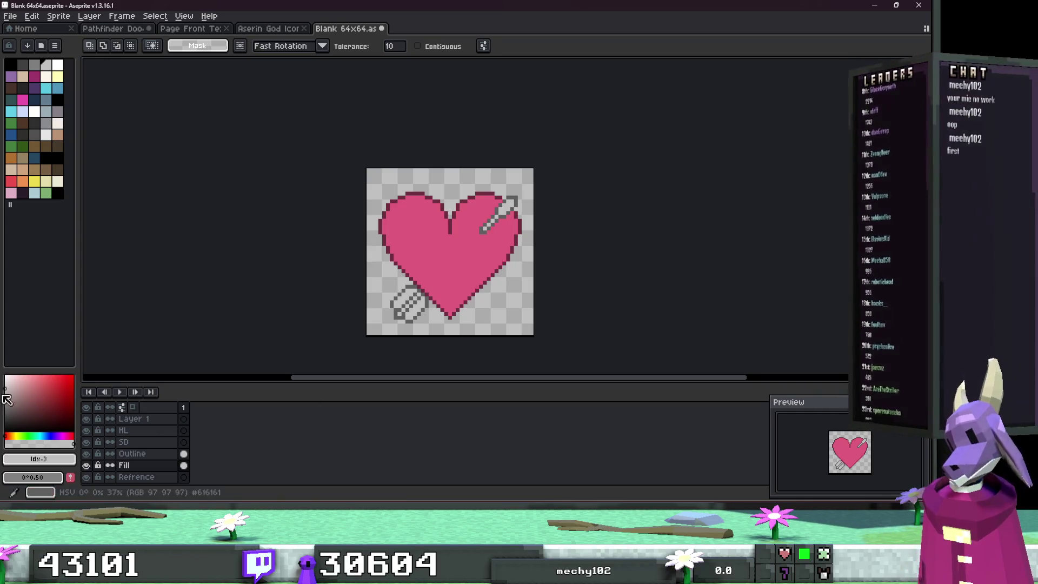
pyautogui.click(34, 112)
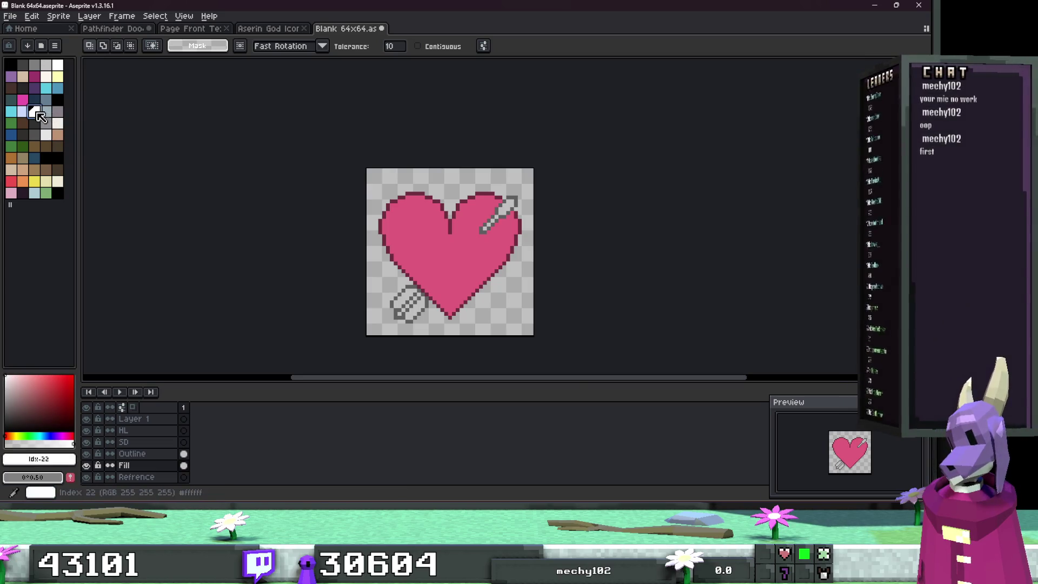
pyautogui.click(507, 207)
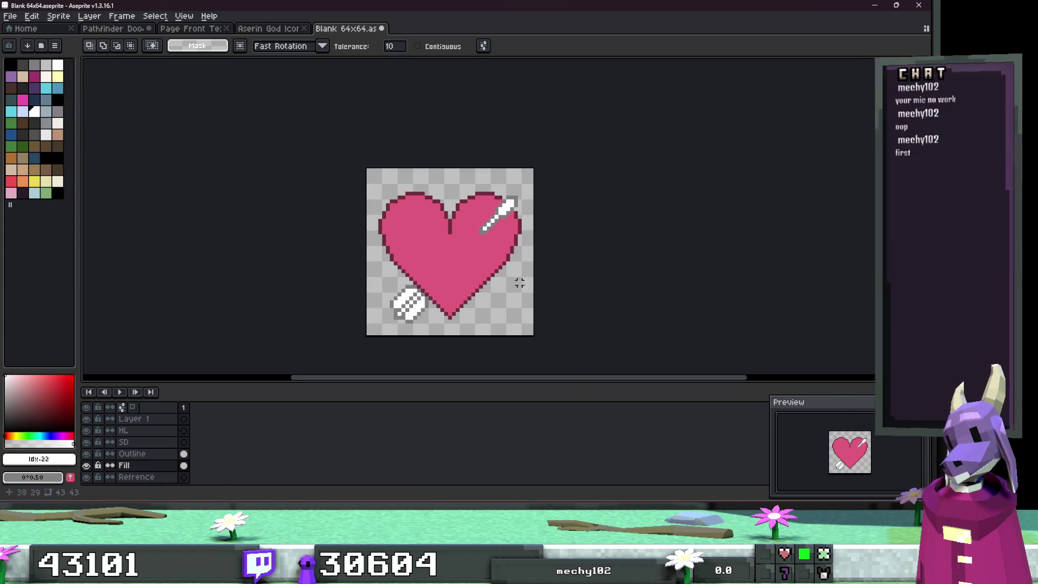
pyautogui.scroll(-2, 469, 338)
pyautogui.scroll(1, 457, 344)
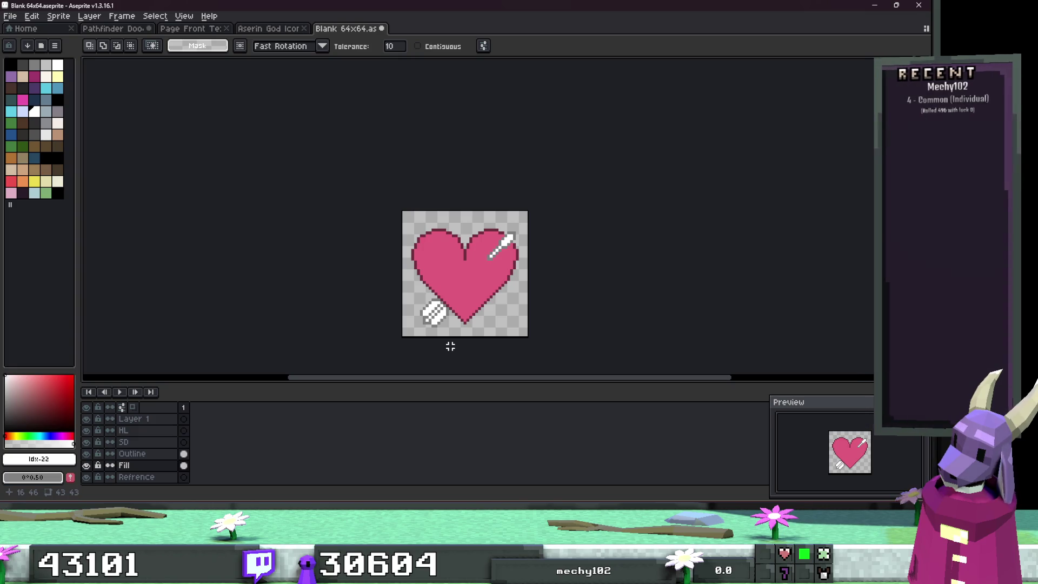
# Step: Paint a white highlight on the heart's upper-left lobe with the Pencil
pyautogui.press('b')
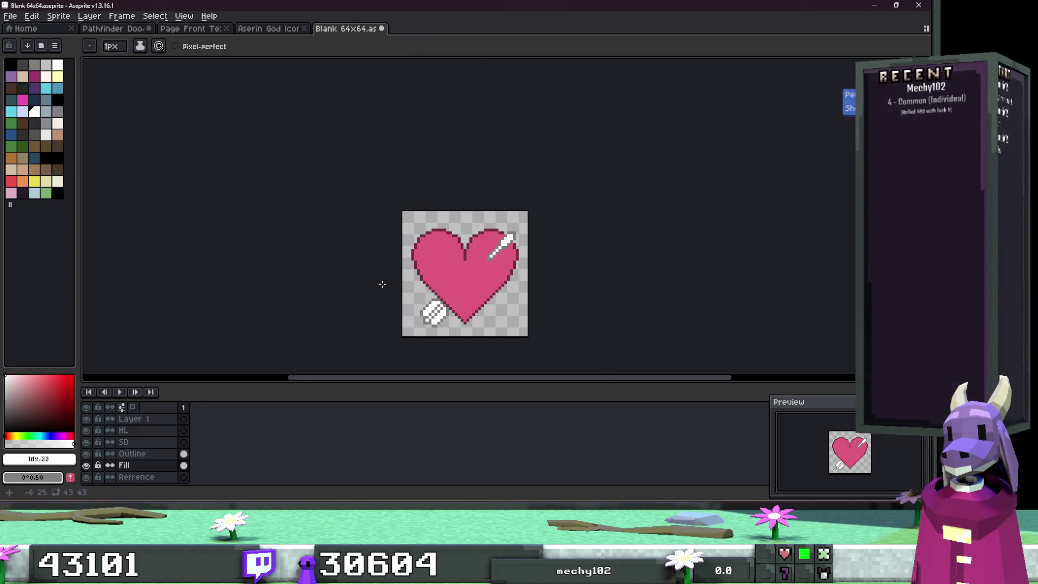
pyautogui.scroll(1, 409, 261)
pyautogui.keyDown('alt'); pyautogui.click(561, 230); pyautogui.keyUp('alt')
pyautogui.scroll(2, 464, 212)
pyautogui.click(464, 212)
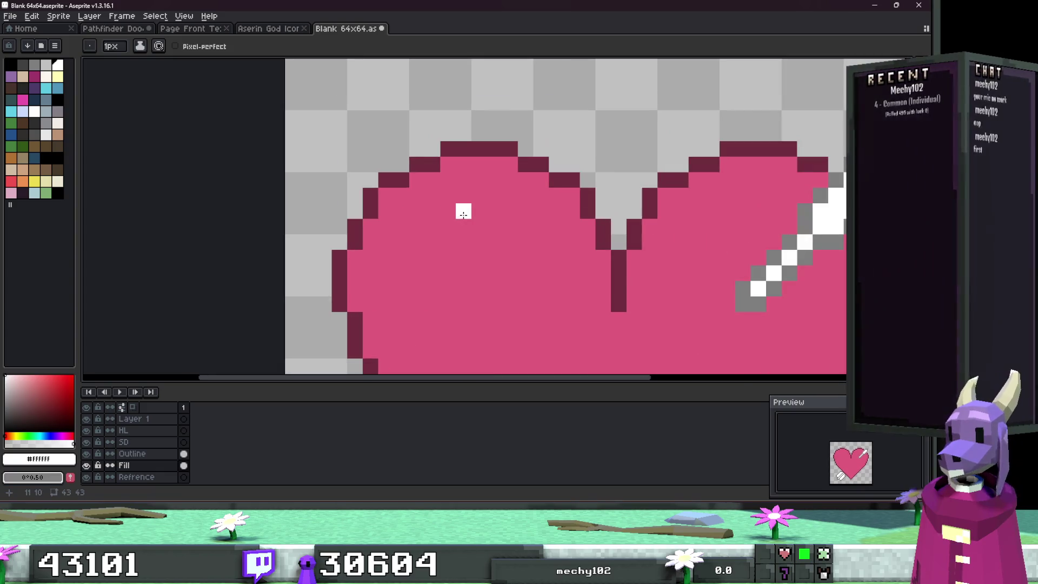
pyautogui.moveTo(473, 216); pyautogui.dragTo(433, 227)
pyautogui.click(448, 211)
pyautogui.click(445, 242)
pyautogui.moveTo(427, 245)
pyautogui.mouseDown()
pyautogui.moveTo(433, 263)
pyautogui.moveTo(418, 285)
pyautogui.mouseUp()
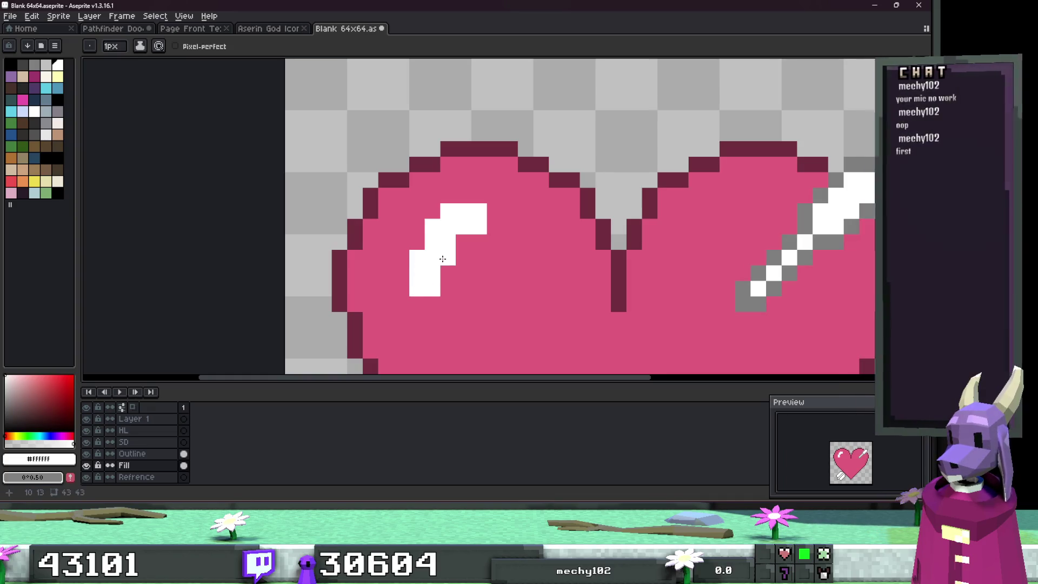
# Step: Repaint the lower highlight pixels pink, keeping a small white shine
pyautogui.scroll(-3, 421, 243)
pyautogui.scroll(5, 475, 261)
pyautogui.keyDown('alt'); pyautogui.click(475, 241); pyautogui.keyUp('alt')
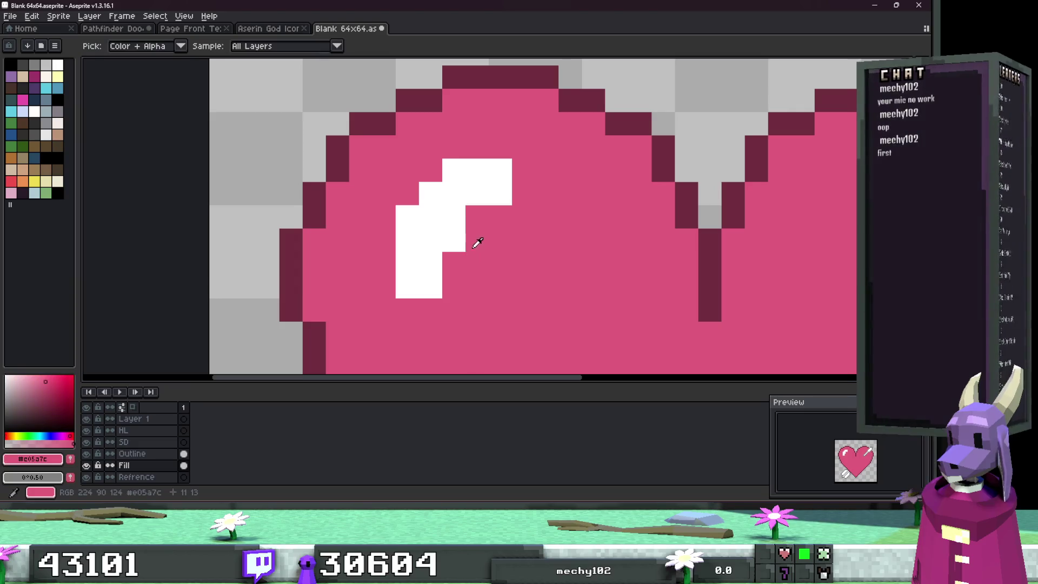
pyautogui.moveTo(411, 254); pyautogui.dragTo(416, 292)
pyautogui.scroll(-4, 495, 278)
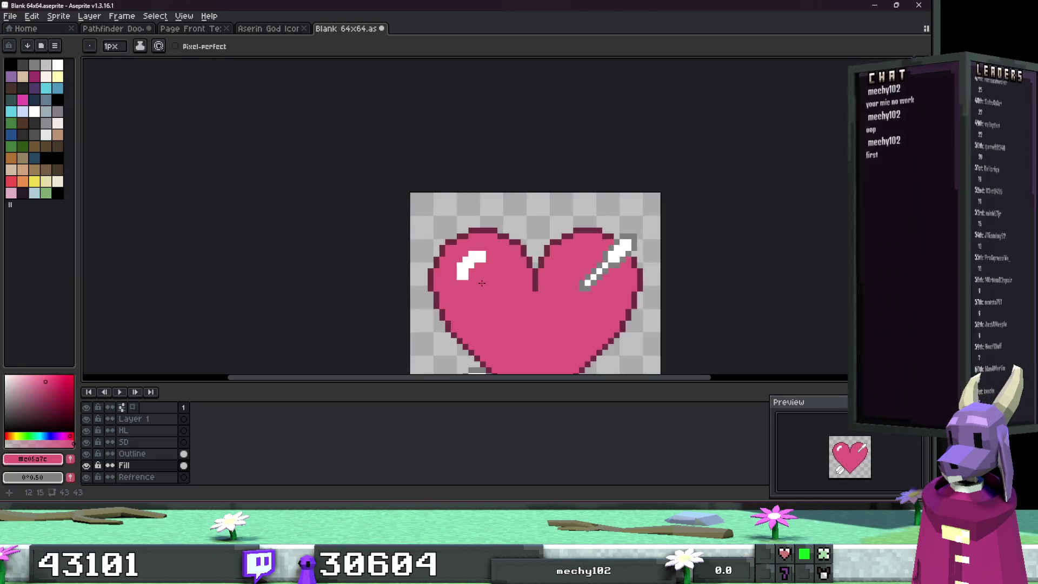
pyautogui.moveTo(495, 278); pyautogui.dragTo(486, 232)
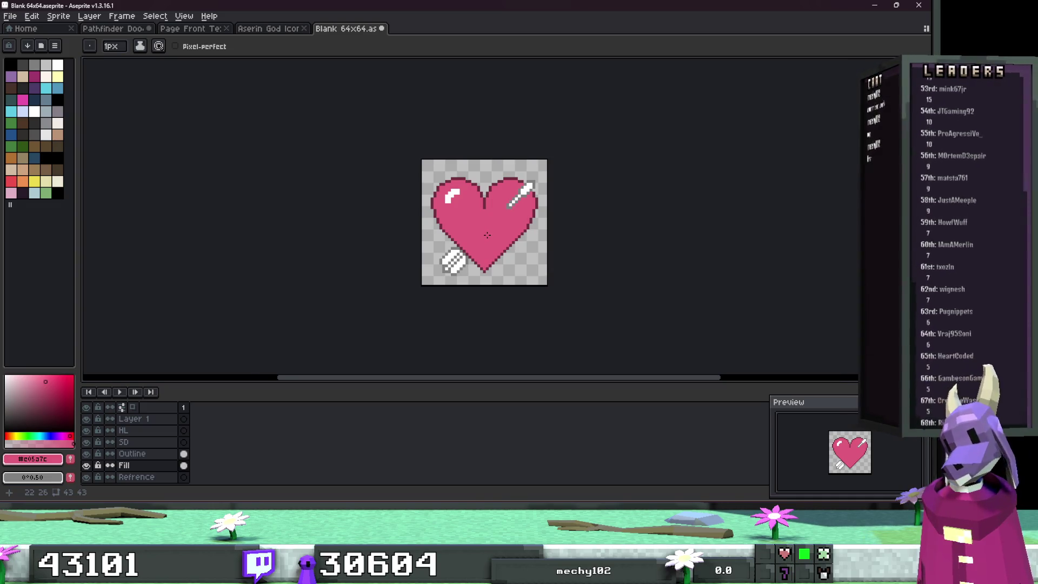
pyautogui.scroll(2, 487, 235)
pyautogui.keyDown('alt'); pyautogui.click(474, 205); pyautogui.keyUp('alt')
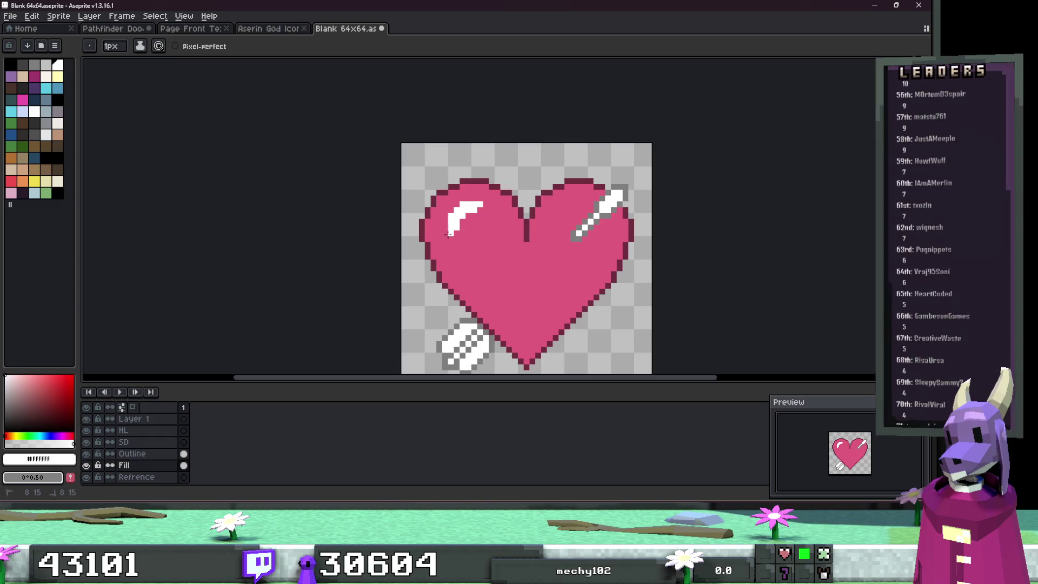
pyautogui.scroll(-6, 486, 246)
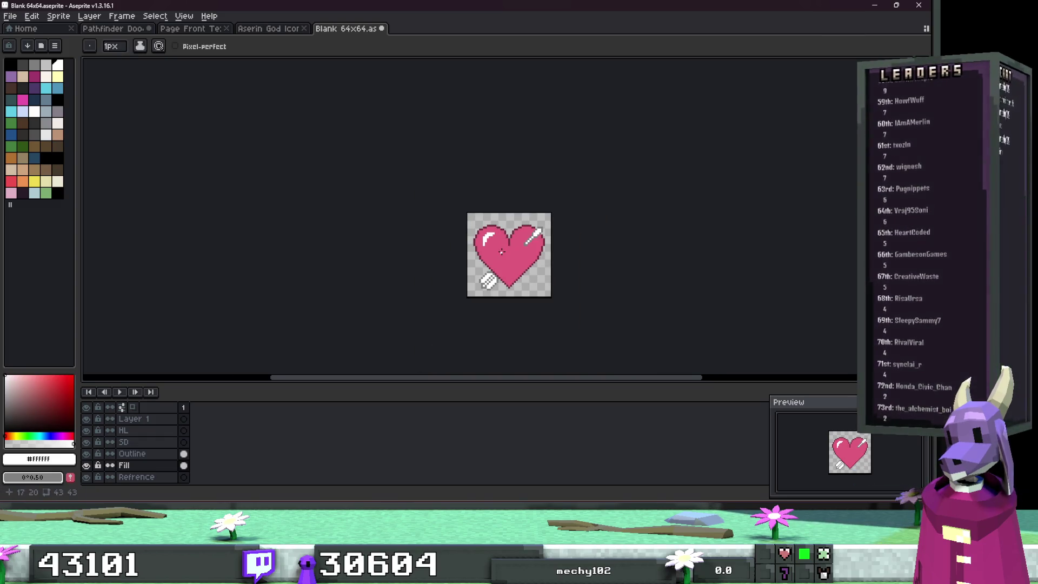
pyautogui.scroll(4, 494, 260)
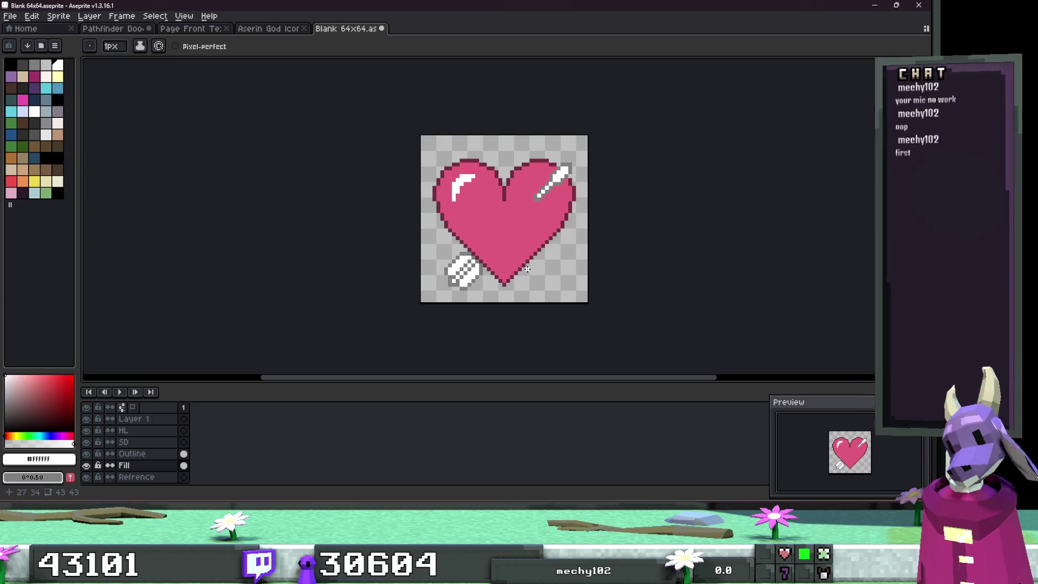
# Step: Select the whole sprite and open File > Export > Export As
pyautogui.press('m')
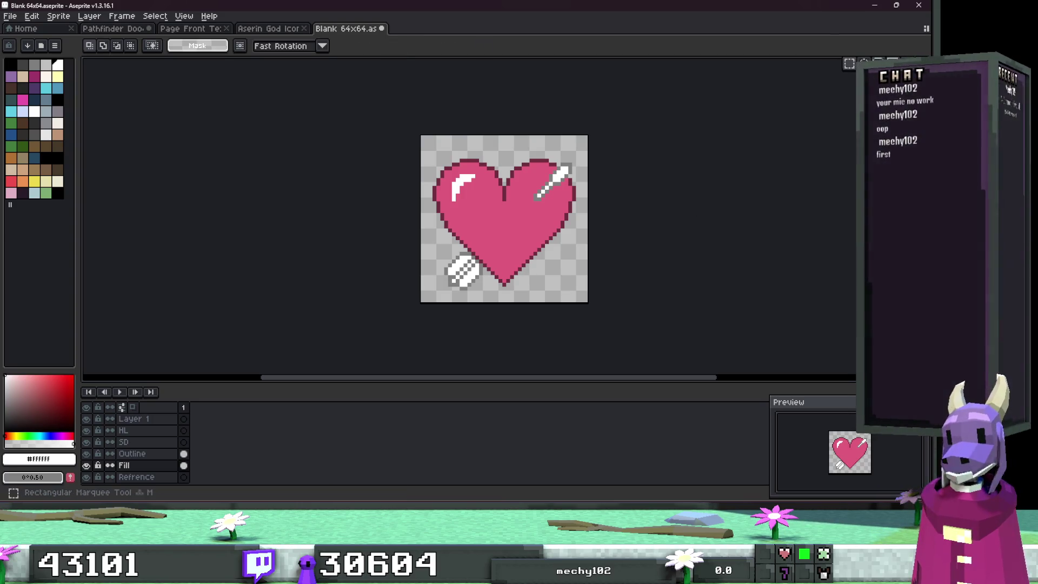
pyautogui.hotkey('ctrl', 'a')
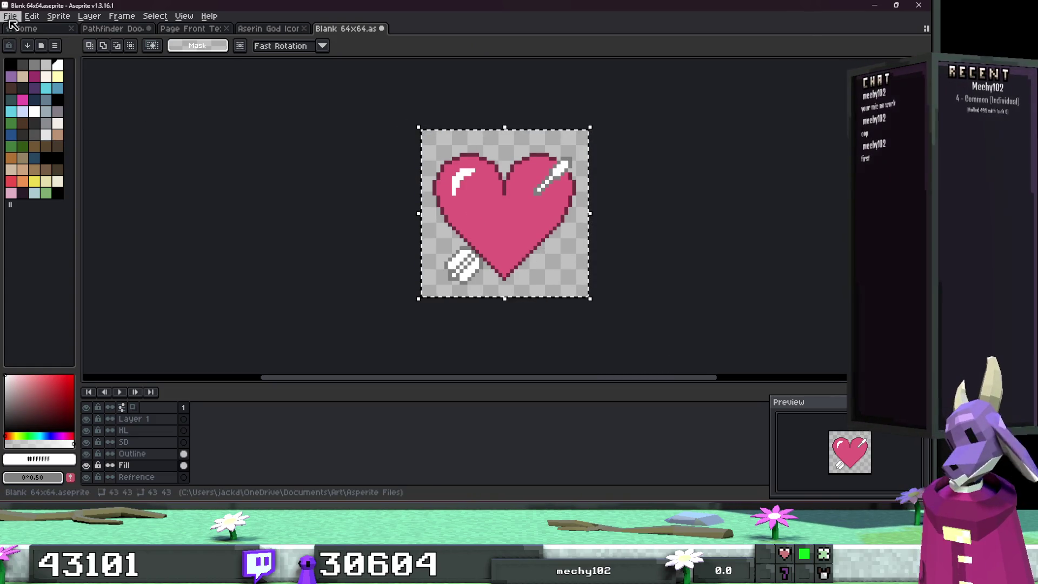
pyautogui.click(10, 18)
pyautogui.moveTo(32, 111)
pyautogui.click(157, 109)
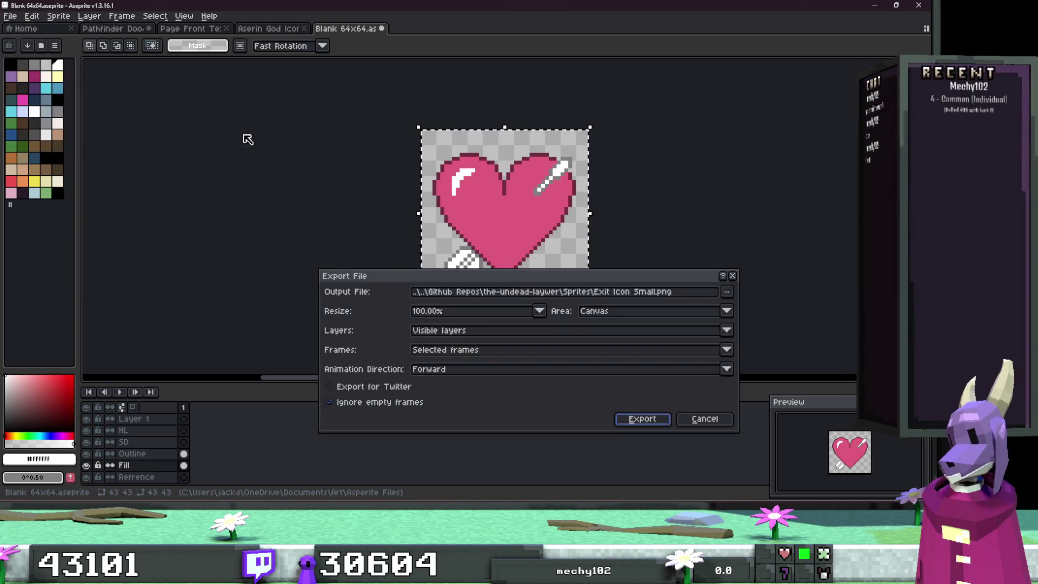
# Step: Export the heart sprite as Rani.png into the recent God Icons folder
pyautogui.moveTo(660, 272)
pyautogui.mouseDown()
pyautogui.moveTo(838, 244)
pyautogui.moveTo(804, 260)
pyautogui.mouseUp()
pyautogui.click(867, 279)
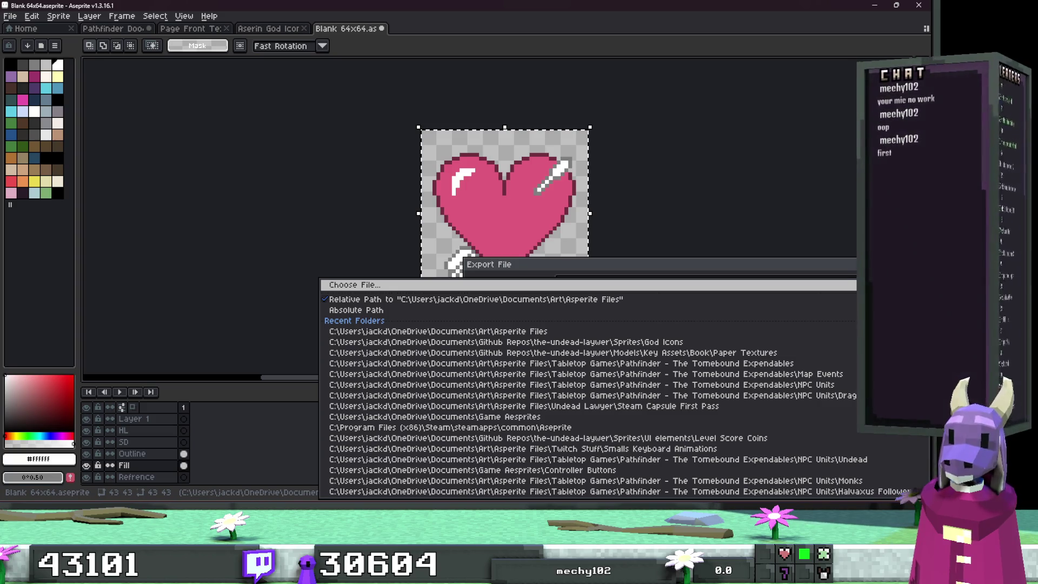
pyautogui.click(506, 342)
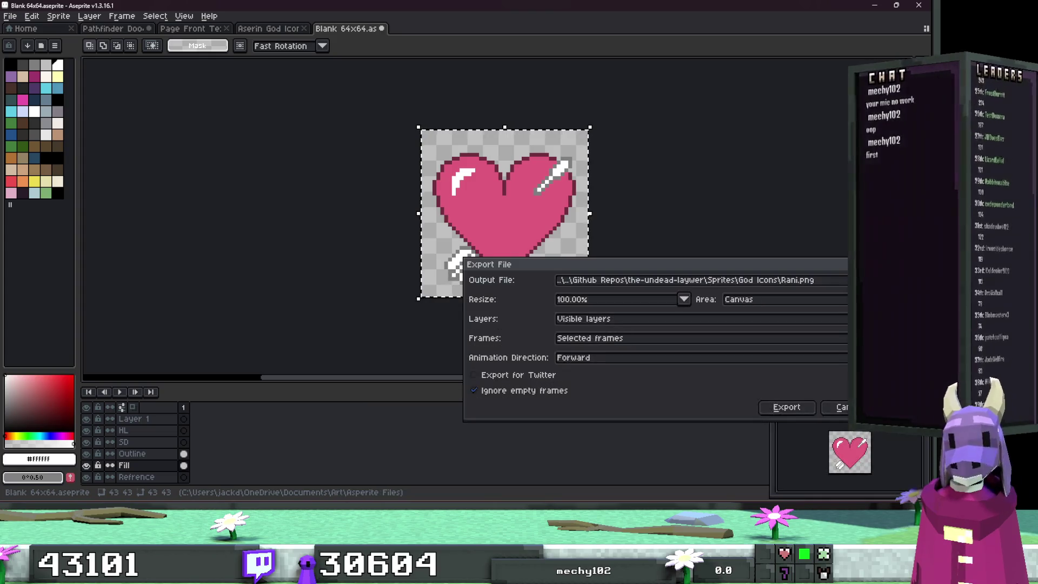
pyautogui.click(787, 412)
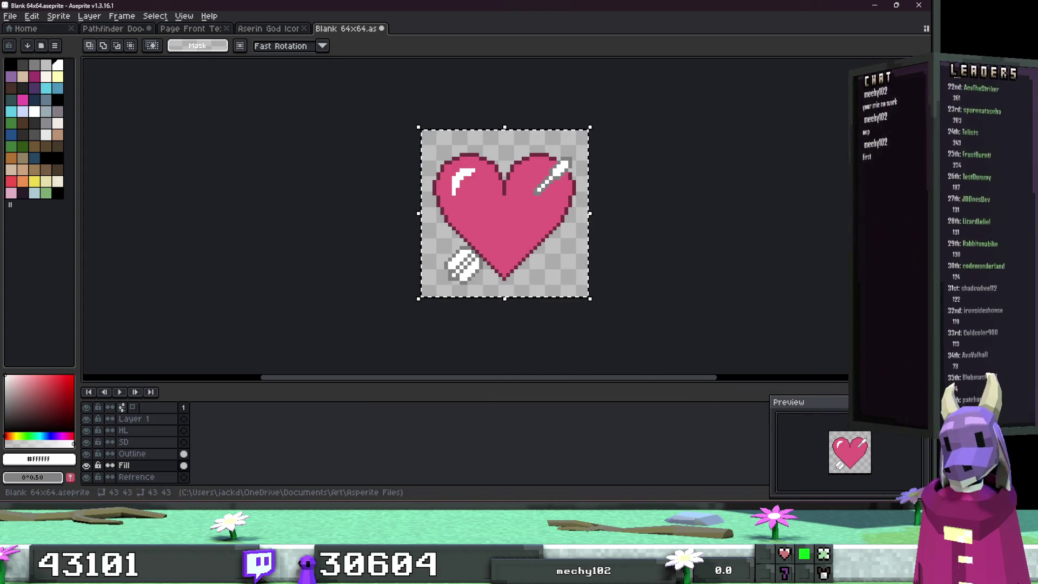
pyautogui.hotkey('alt', 'Tab')
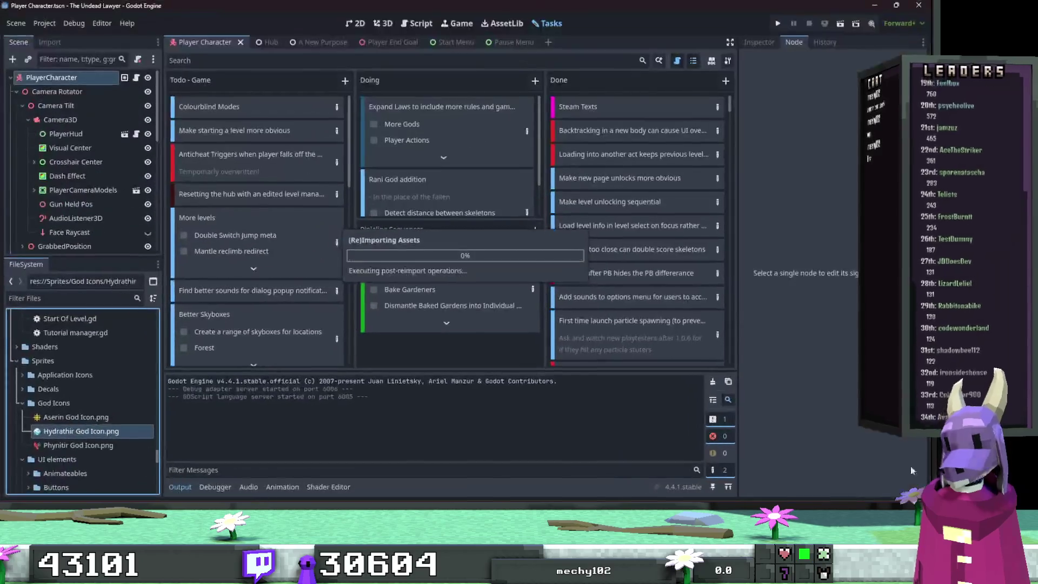
# Step: Rename Rani.png in Godot's God Icons folder to Rani God Icon.png, then minimise Godot
pyautogui.click(114, 457)
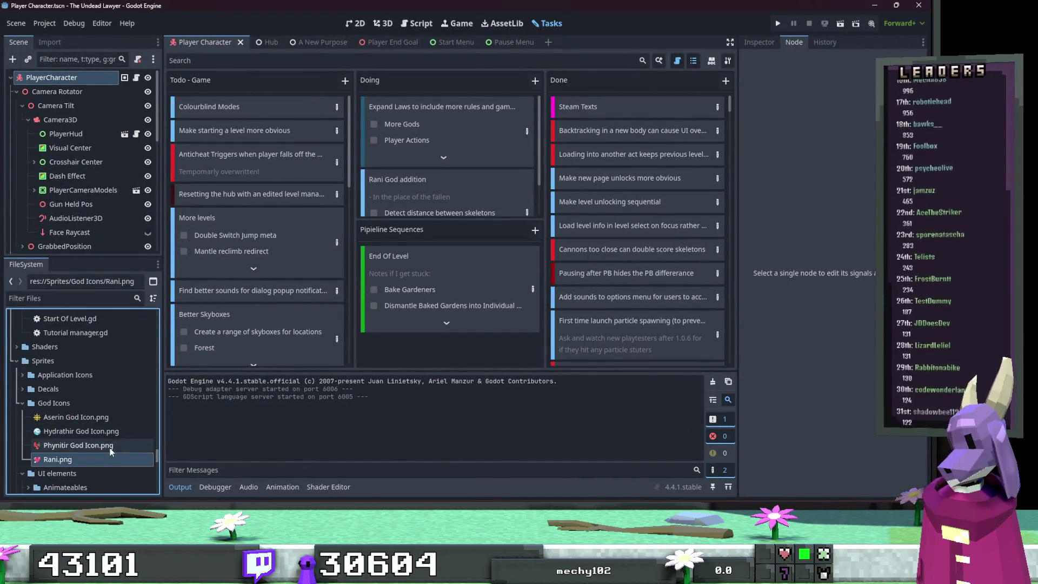
pyautogui.press('F2')
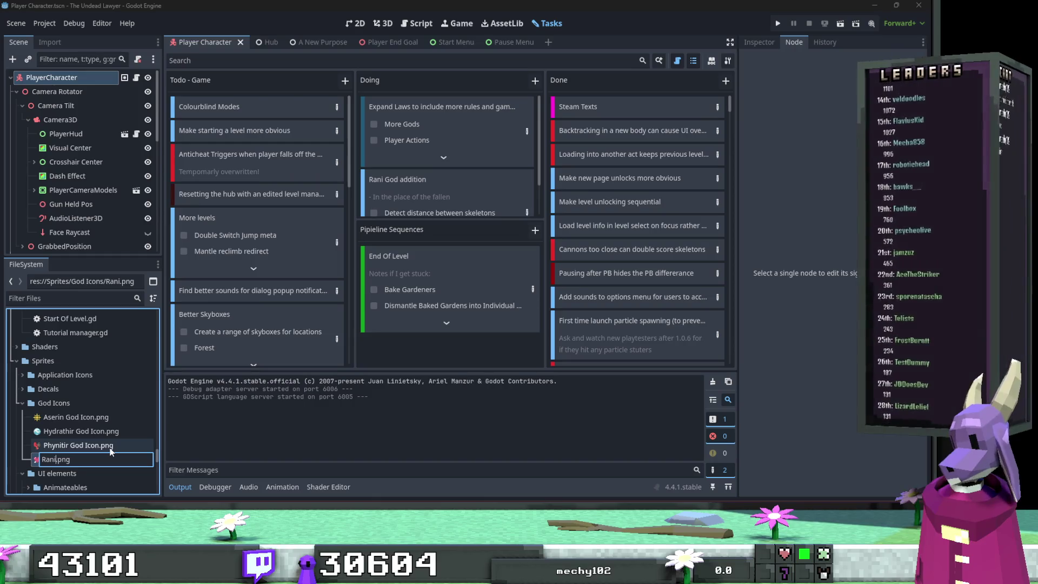
pyautogui.write('God Icon')
pyautogui.press('Return')
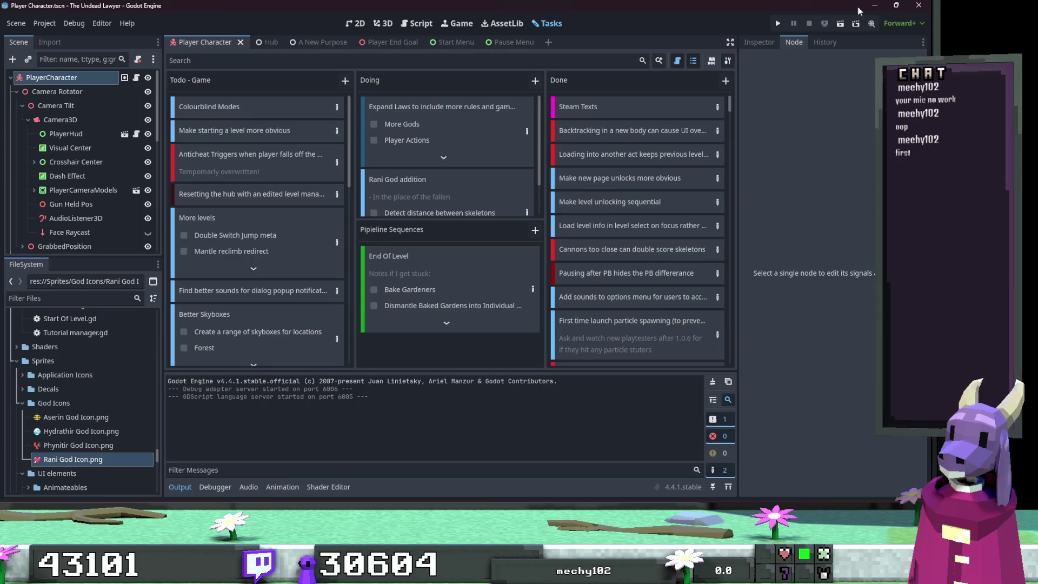
pyautogui.click(874, 5)
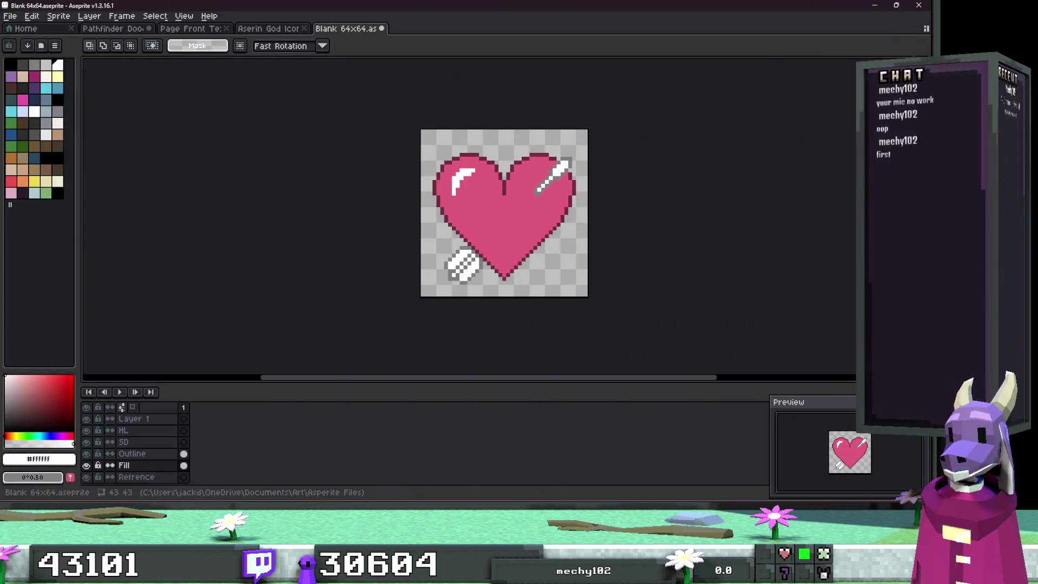
# Step: Switch to Page Front Texture Hydrathir 2 and add Layer 1 above the page art
pyautogui.click(258, 31)
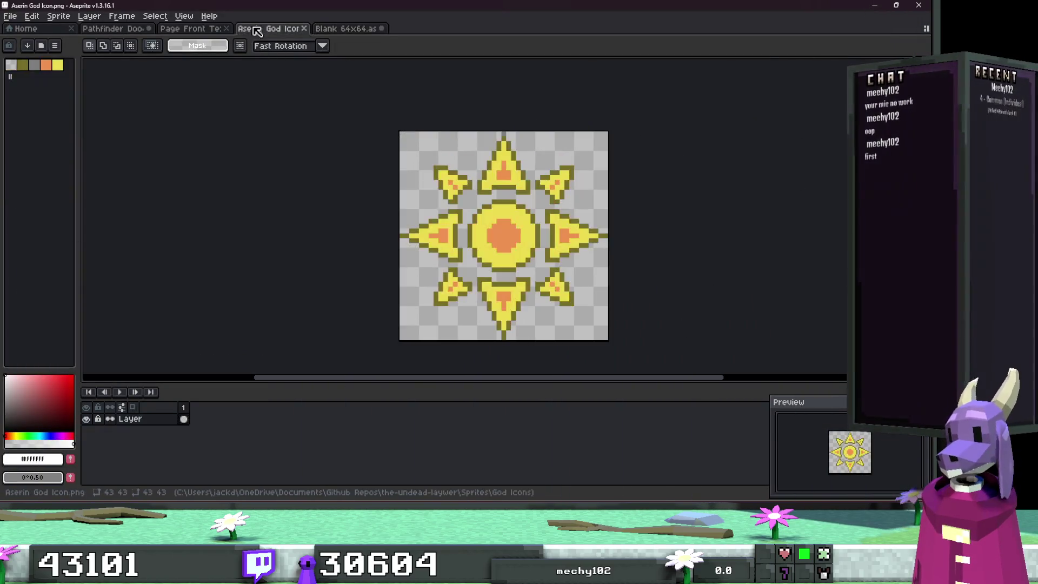
pyautogui.click(200, 29)
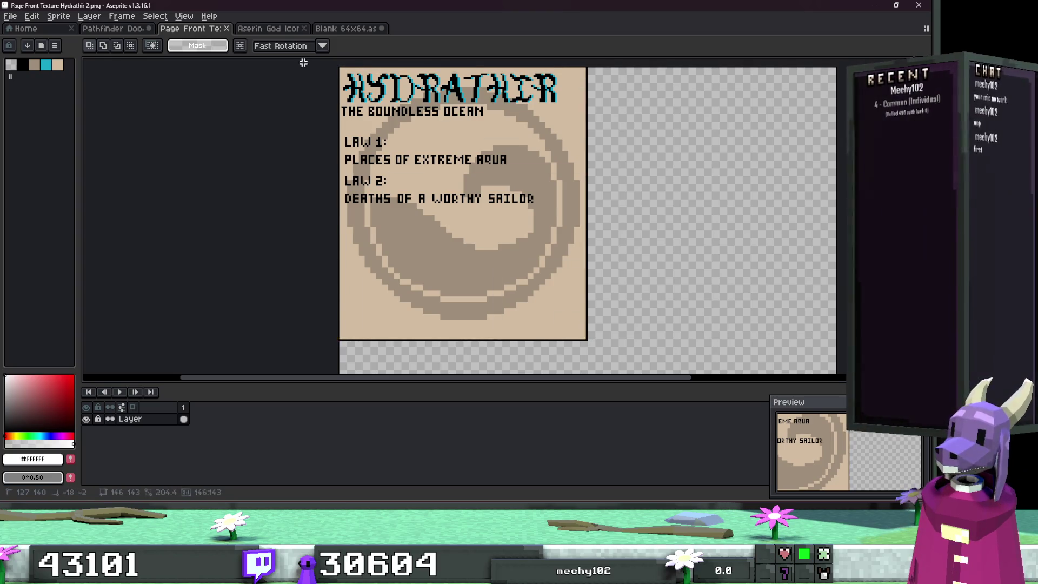
pyautogui.rightClick(158, 426)
pyautogui.moveTo(196, 430)
pyautogui.click(281, 420)
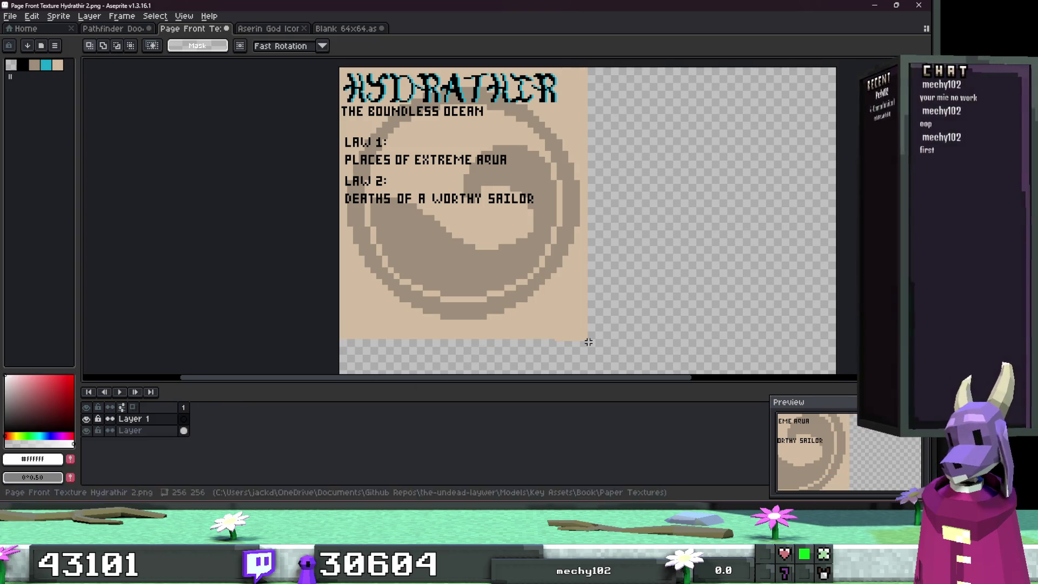
pyautogui.scroll(1, 378, 168)
pyautogui.hotkey('ctrl', 'a')
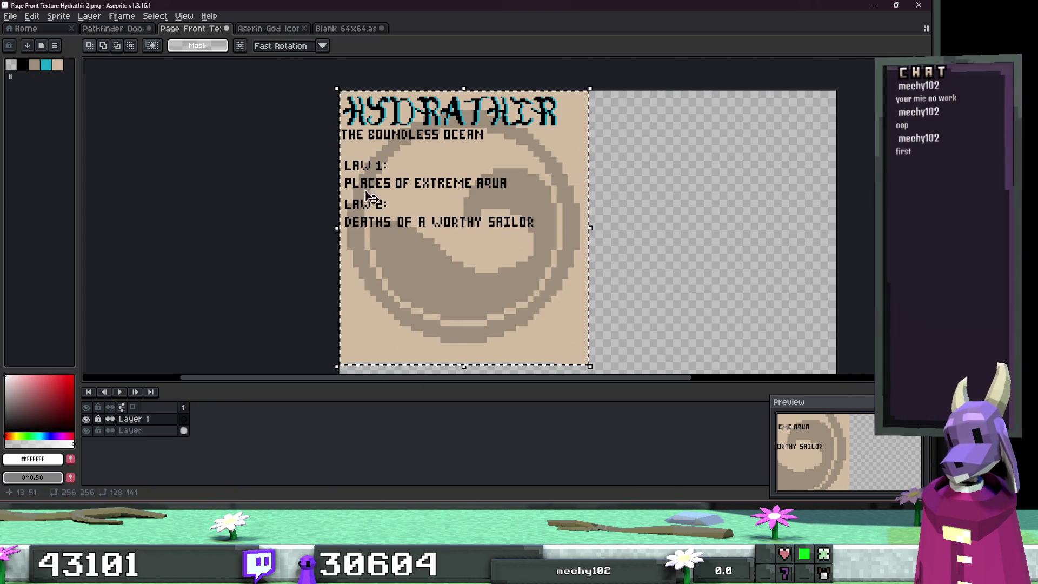
# Step: Paste the heart onto the page, scale it up about threefold and nudge it into place
pyautogui.hotkey('ctrl', 'v')
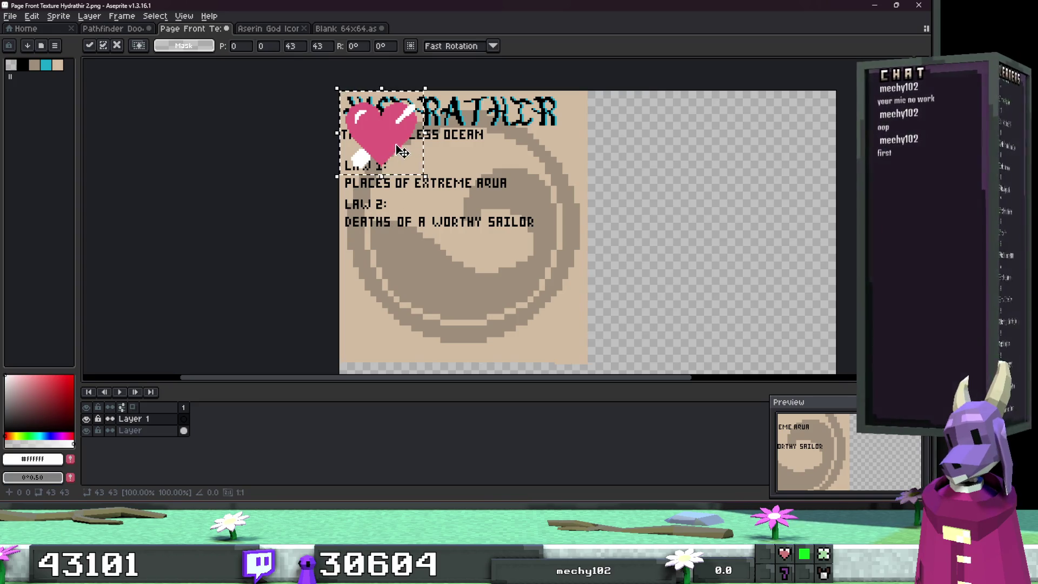
pyautogui.scroll(-1, 454, 157)
pyautogui.moveTo(415, 141)
pyautogui.mouseDown()
pyautogui.moveTo(579, 325)
pyautogui.moveTo(562, 338)
pyautogui.mouseUp()
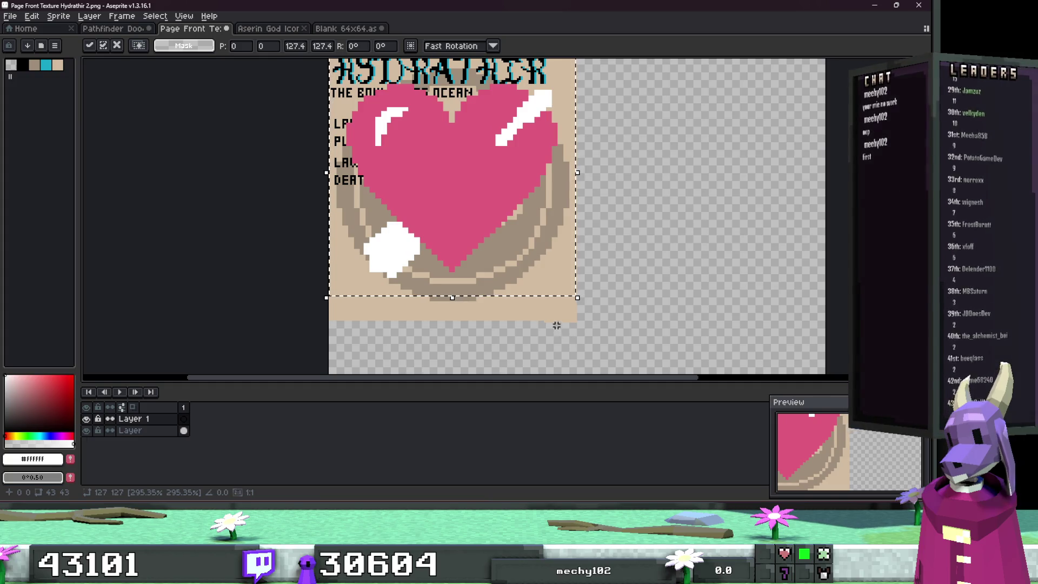
pyautogui.press('Down')
pyautogui.press('Down')
pyautogui.press('Down')
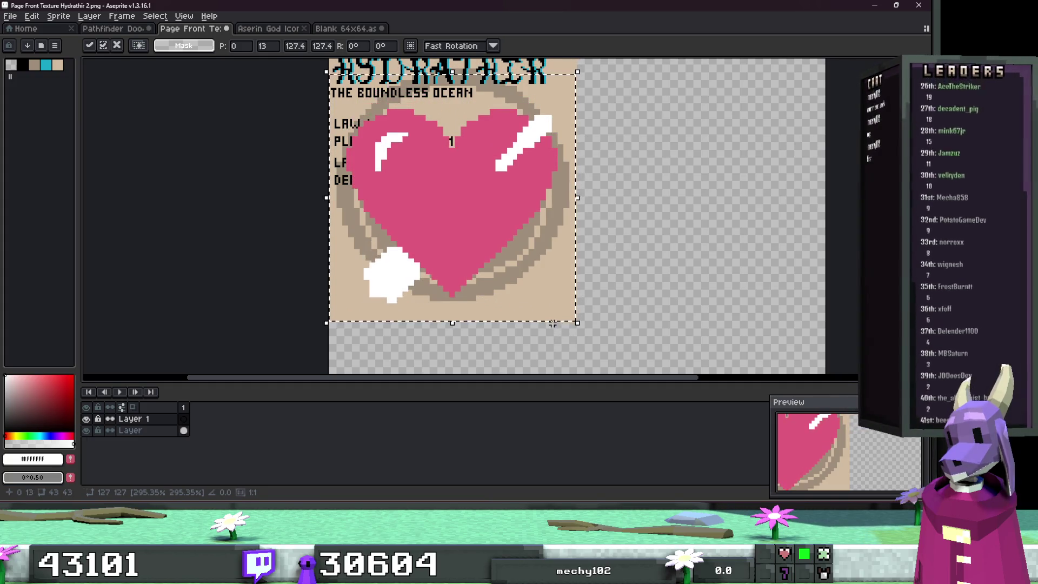
pyautogui.press('Up')
pyautogui.press('Up')
pyautogui.press('Up')
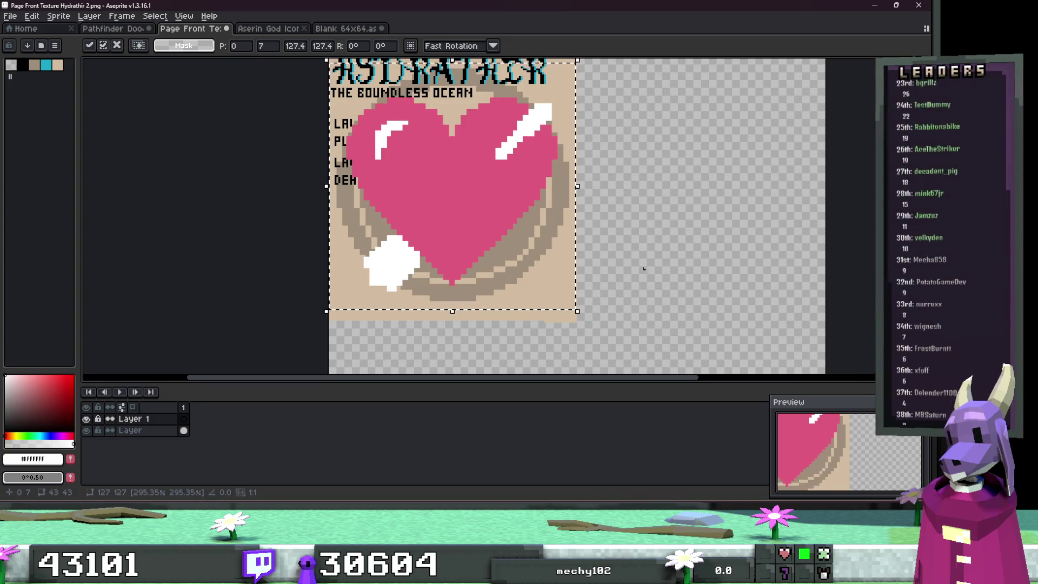
pyautogui.scroll(2, 435, 312)
pyautogui.press('Up')
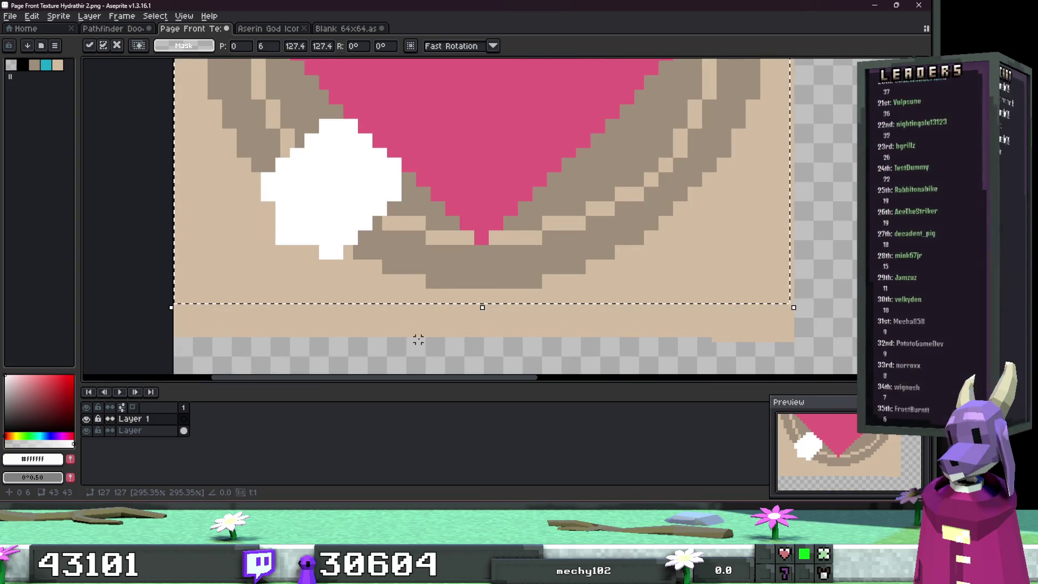
pyautogui.press('Return')
pyautogui.scroll(-2, 606, 214)
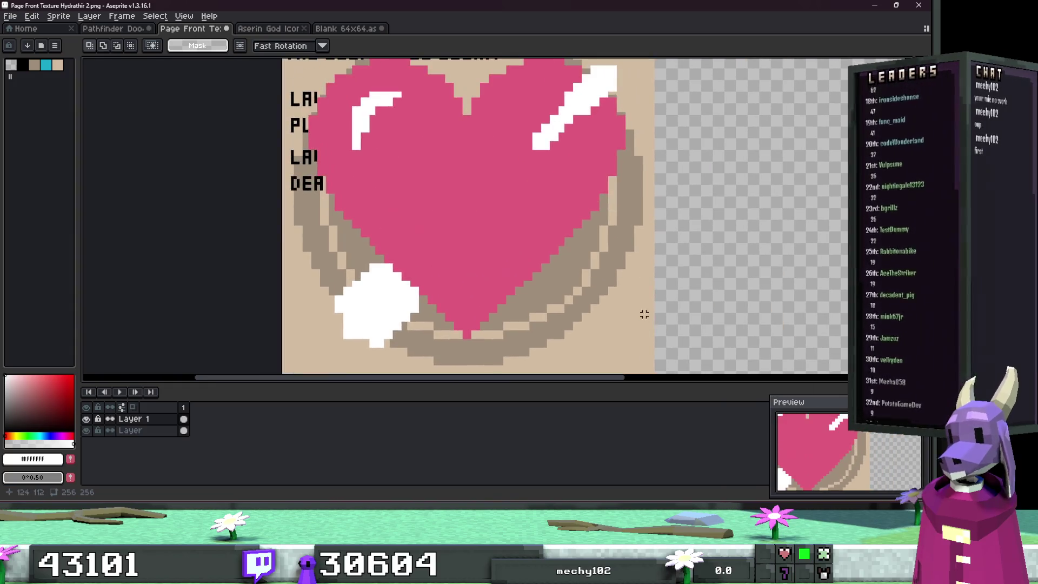
# Step: Fill the pasted heart and its white highlights with the ring's grey-tan
pyautogui.press('alt')
pyautogui.click(605, 215)
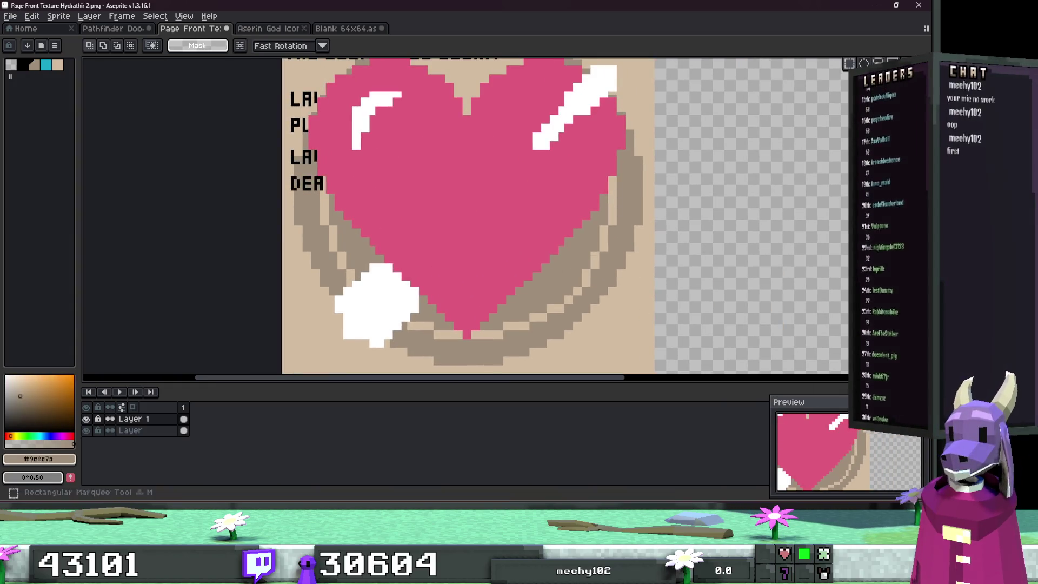
pyautogui.press('w')
pyautogui.click(493, 164)
pyautogui.keyDown('shift'); pyautogui.click(556, 118); pyautogui.keyUp('shift')
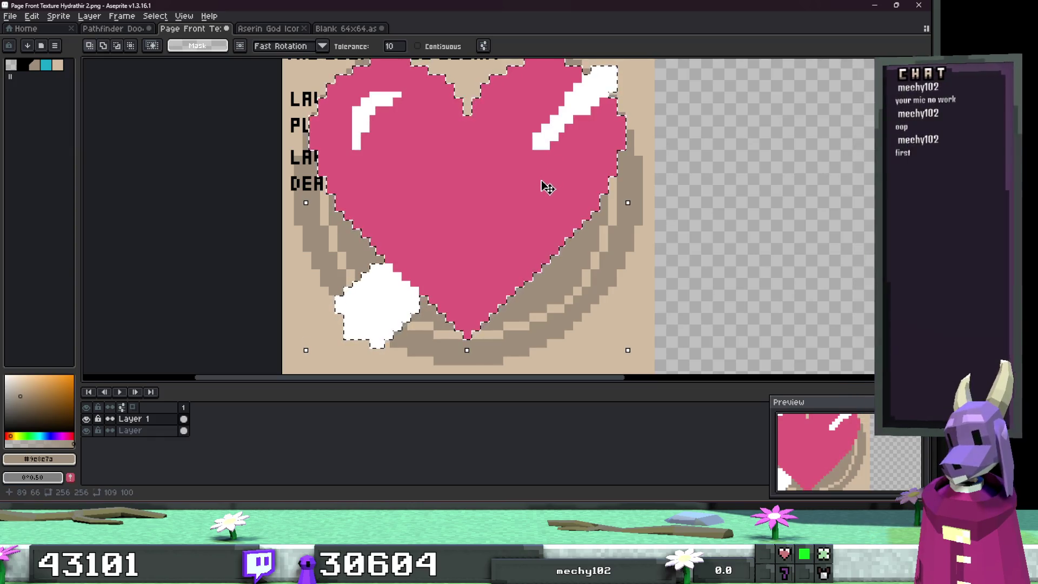
pyautogui.press('f')
pyautogui.hotkey('ctrl', 'd')
pyautogui.scroll(-3, 584, 220)
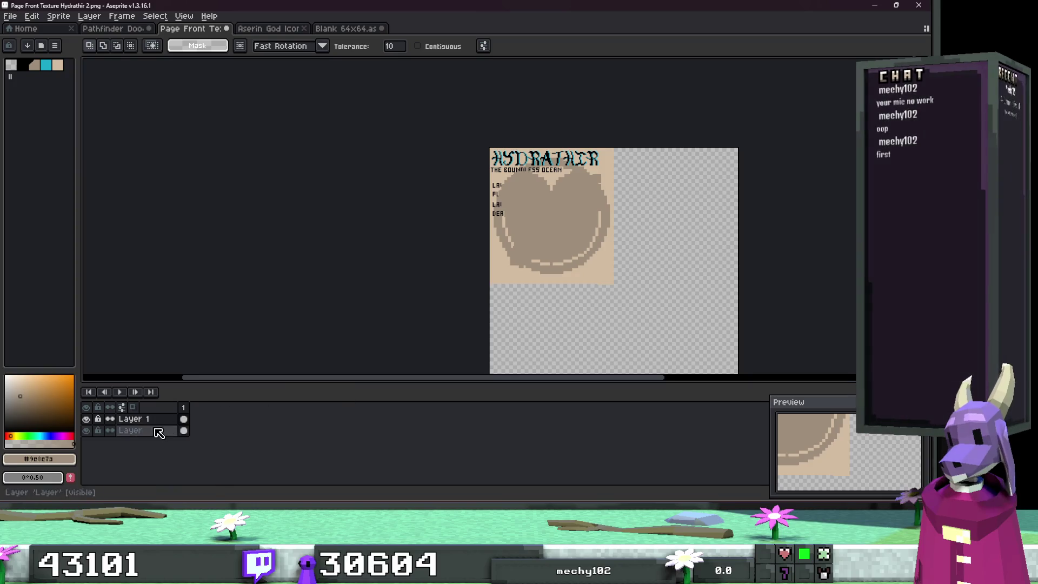
# Step: On the base Layer, delete the old text lines and ring under the title
pyautogui.click(159, 431)
pyautogui.scroll(3, 563, 246)
pyautogui.keyDown('alt'); pyautogui.click(562, 246); pyautogui.keyUp('alt')
pyautogui.scroll(-3, 611, 287)
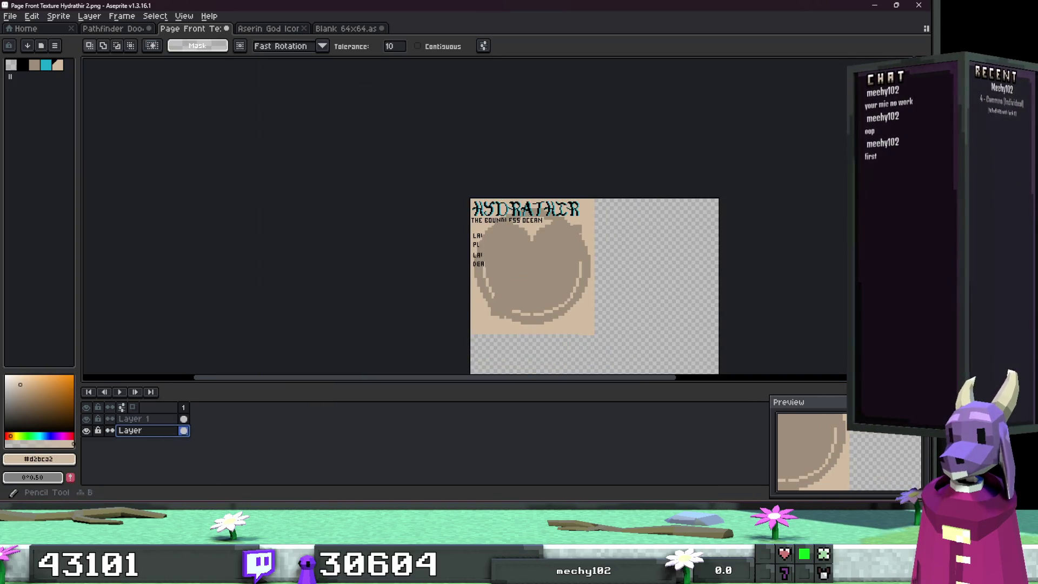
pyautogui.scroll(1, 600, 331)
pyautogui.moveTo(631, 339); pyautogui.dragTo(358, 102)
pyautogui.press('Delete')
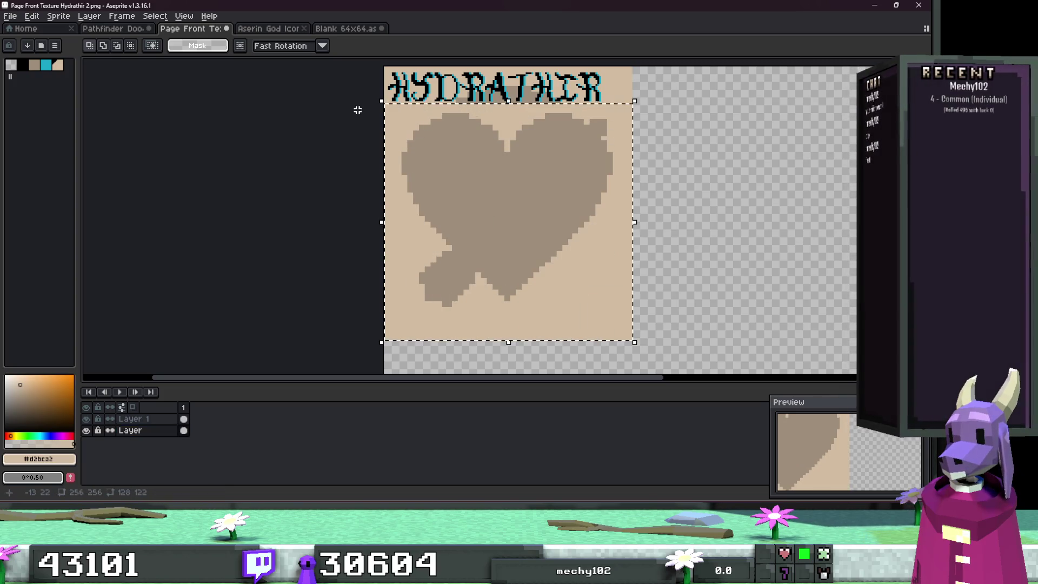
pyautogui.hotkey('ctrl', 'd')
pyautogui.scroll(1, 656, 241)
pyautogui.moveTo(656, 240); pyautogui.dragTo(157, 110)
pyautogui.scroll(-1, 652, 201)
pyautogui.hotkey('ctrl', 'd')
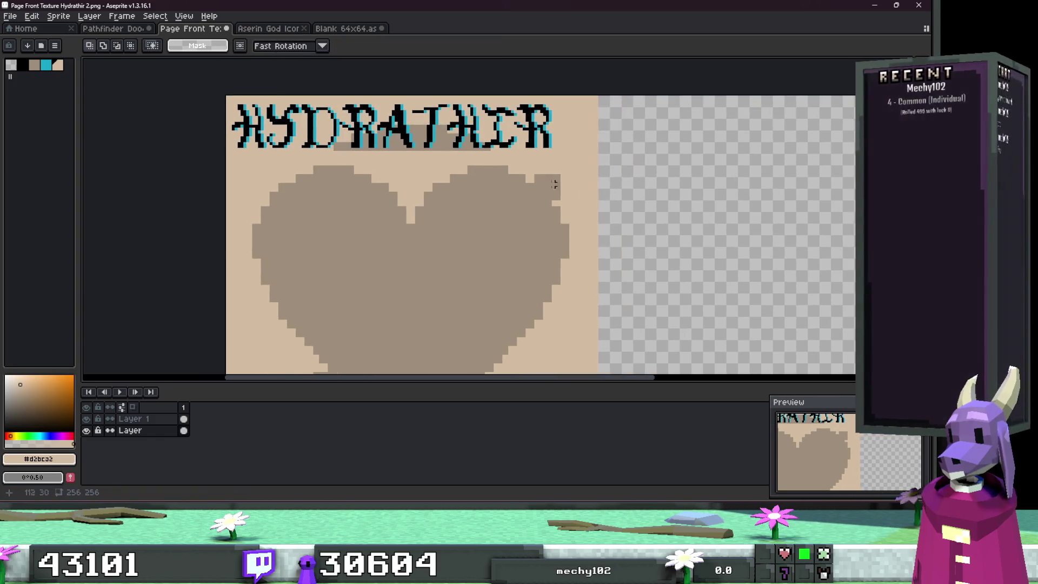
pyautogui.click(67, 18)
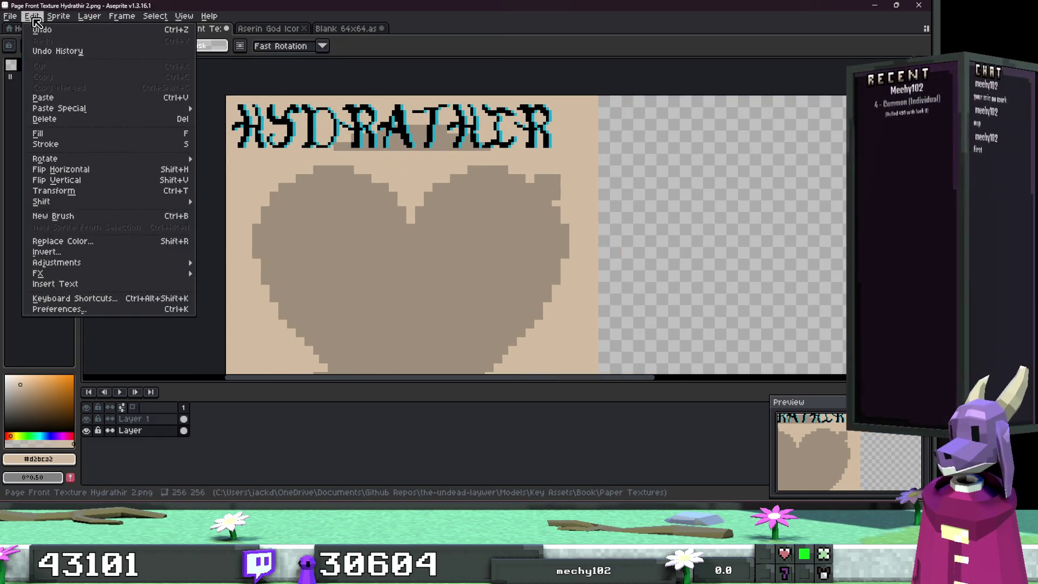
# Step: Browse the font list in Aseprite's Insert Text window, then switch to Godot's FileSystem
pyautogui.click(82, 279)
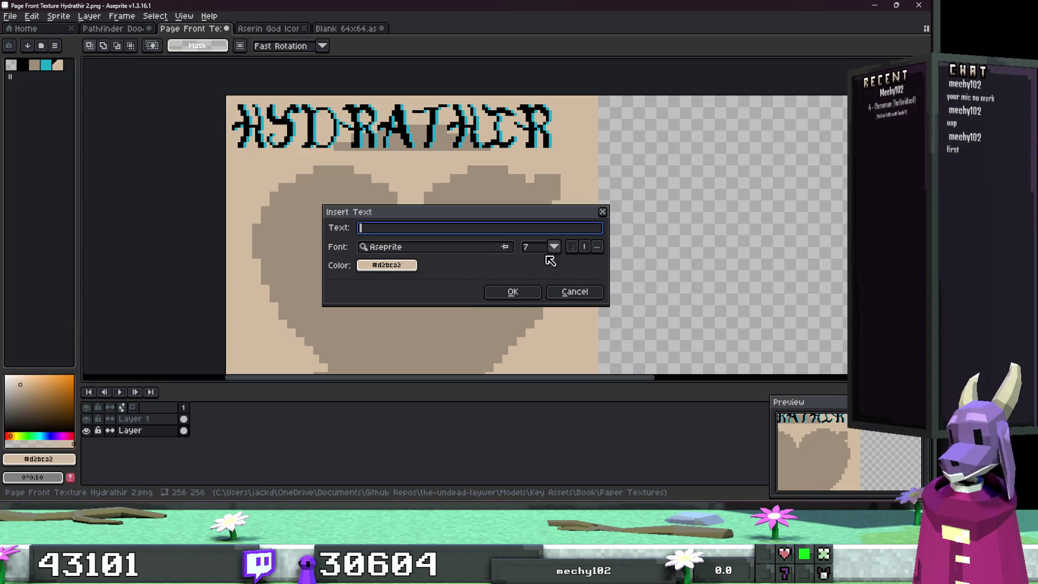
pyautogui.click(509, 247)
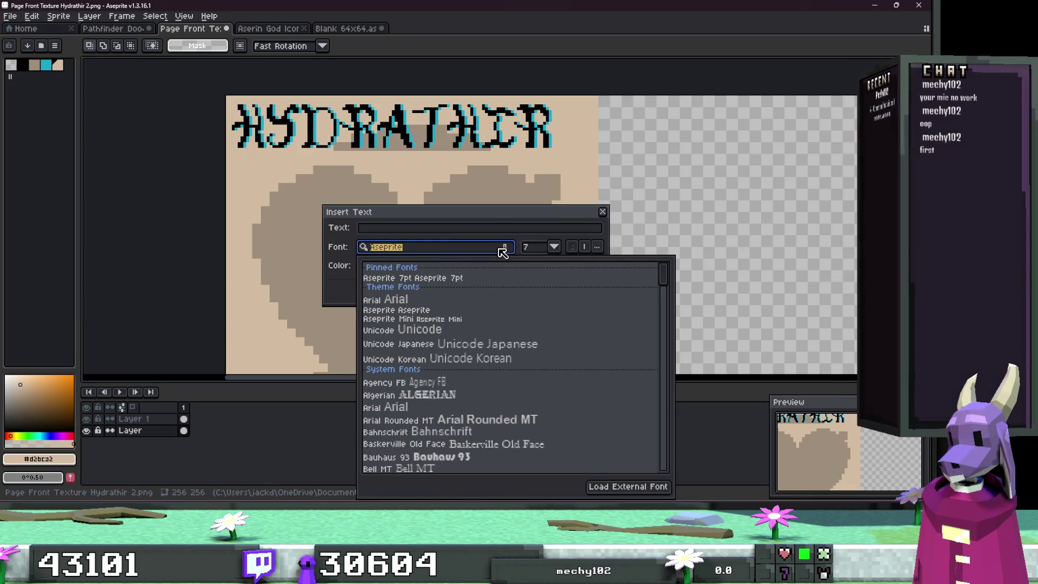
pyautogui.click(568, 217)
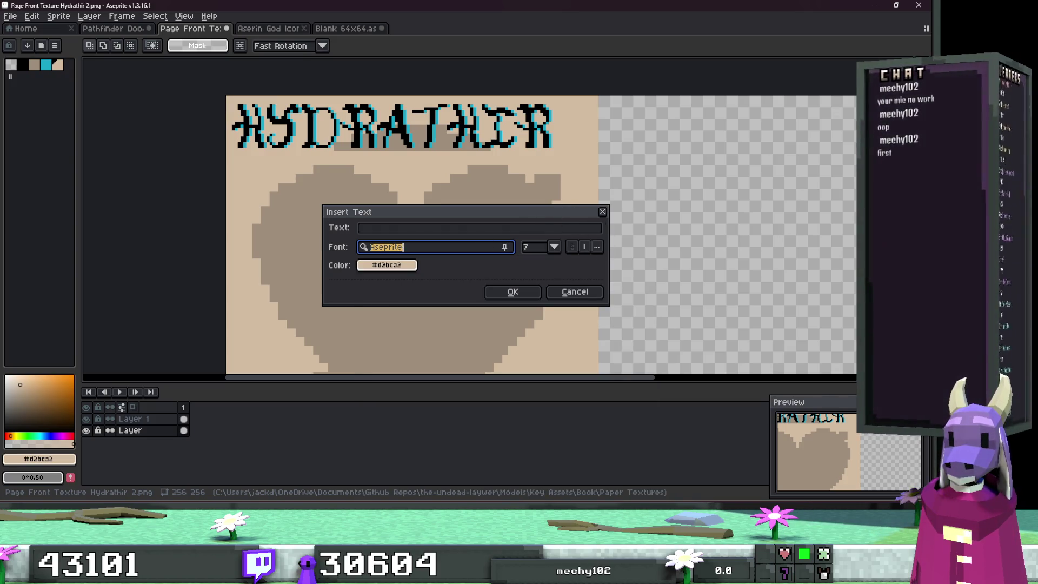
pyautogui.hotkey('alt', 'Tab')
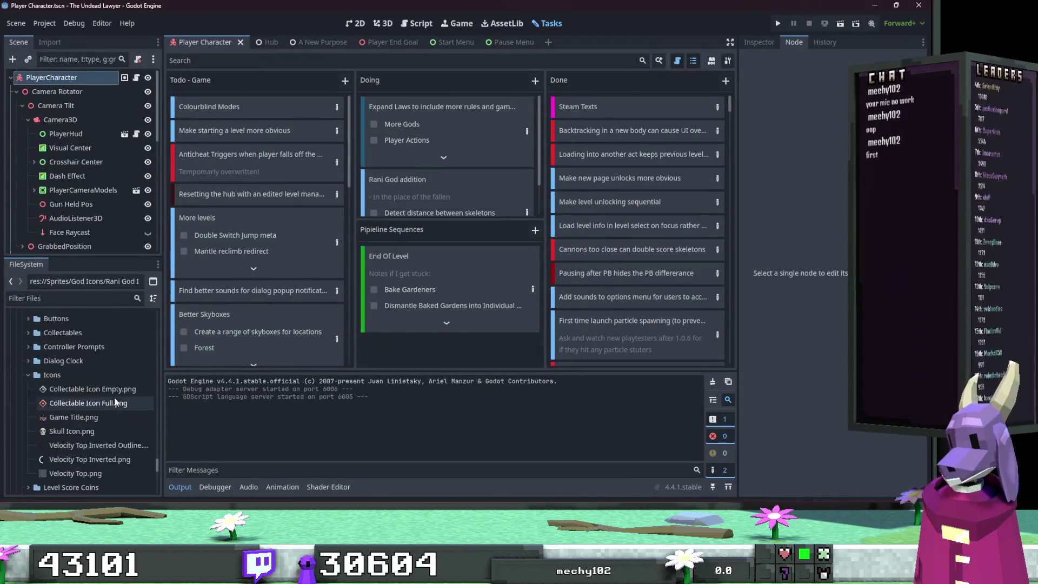
pyautogui.scroll(-5, 112, 409)
# Step: Reveal Themes/Pixel Fancy.ttf in the file manager, then reopen Aseprite's Insert Text window
pyautogui.click(16, 388)
pyautogui.click(92, 467)
pyautogui.rightClick(92, 470)
pyautogui.click(135, 467)
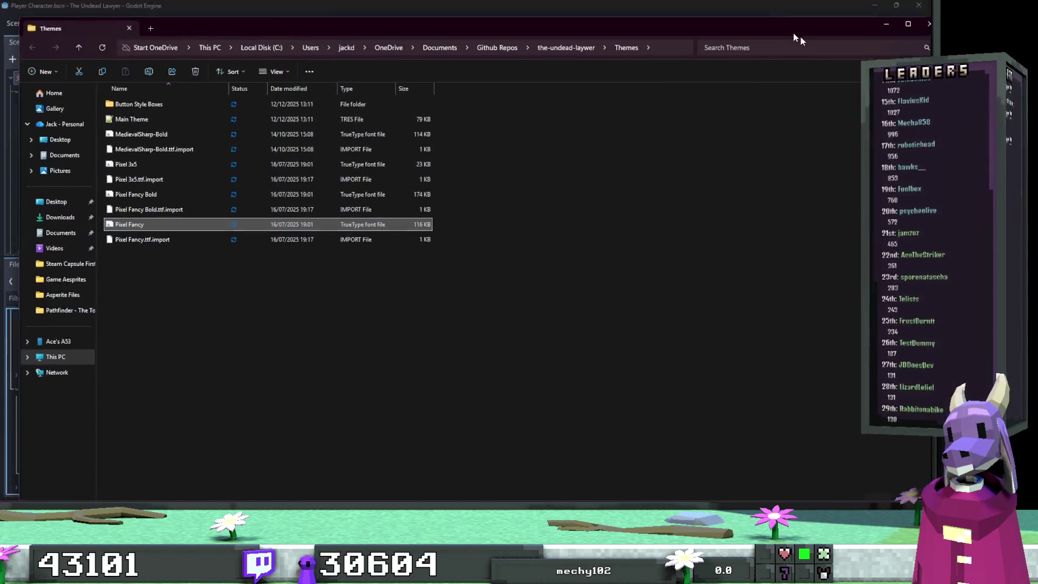
pyautogui.moveTo(793, 34); pyautogui.dragTo(1037, 7)
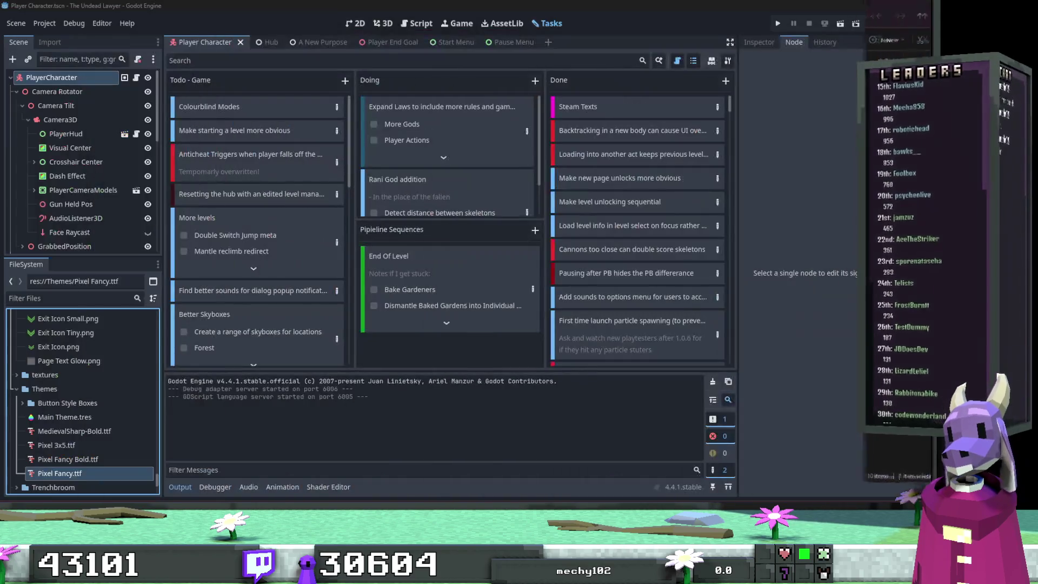
pyautogui.hotkey('alt', 'Tab')
pyautogui.hotkey('ctrl', 't')
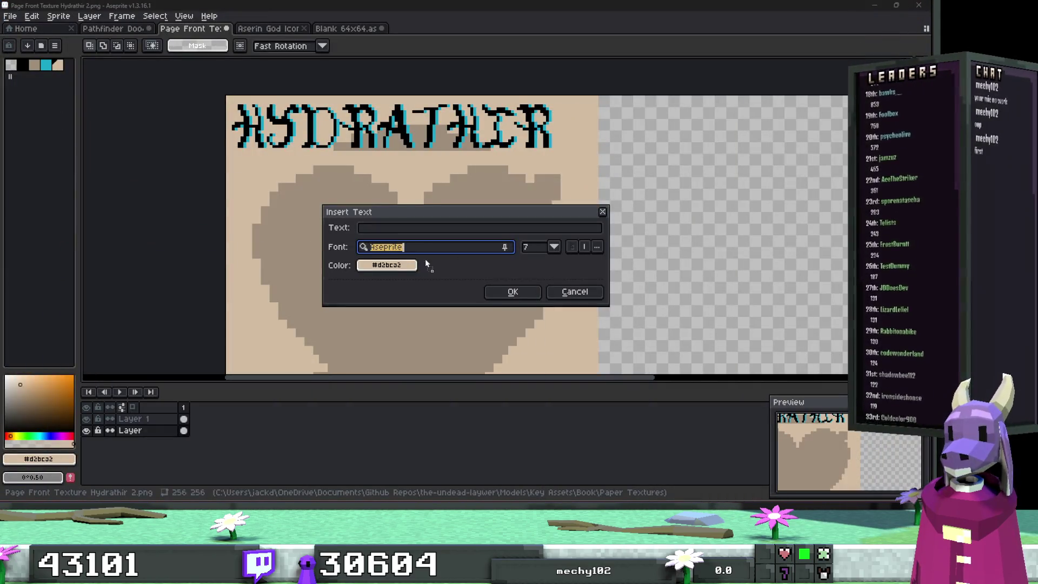
# Step: Cancel the text insertion and restore the Aseprite window to maximized
pyautogui.click(567, 291)
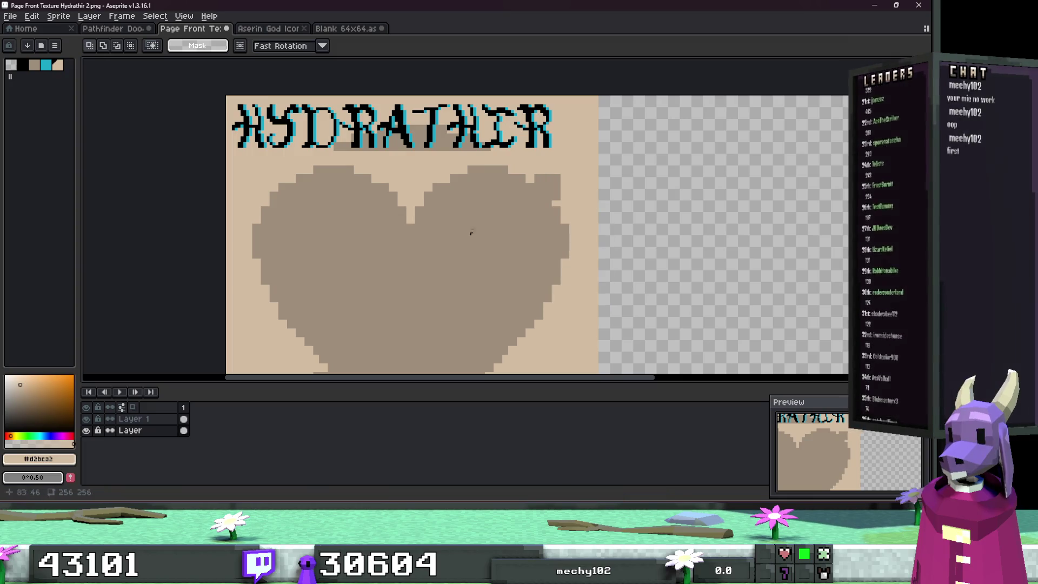
pyautogui.press('super+Left')
pyautogui.press('super+Up')
pyautogui.click(408, 14)
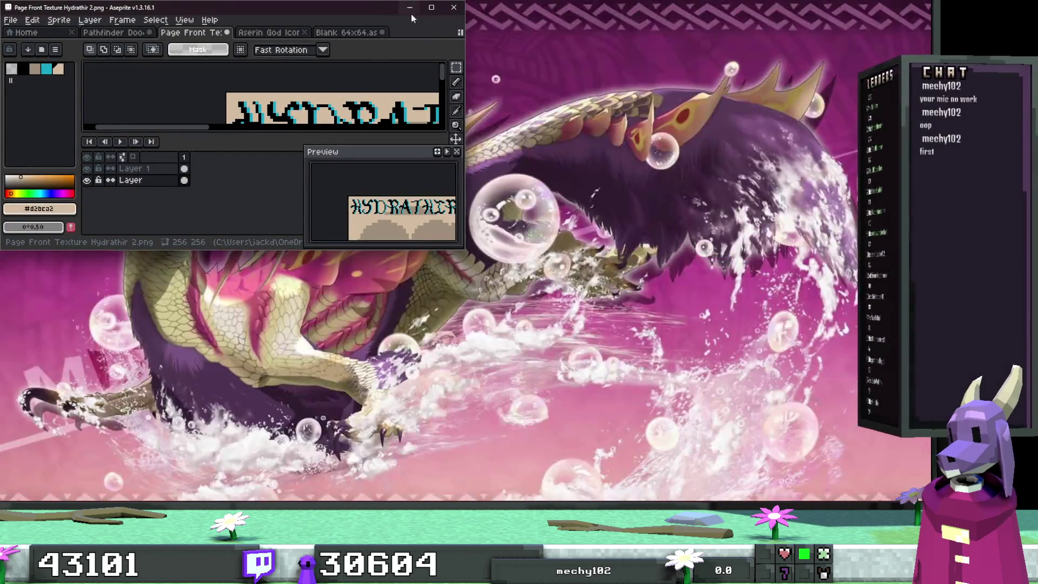
pyautogui.doubleClick(408, 14)
# Step: Reopen Edit > Insert Text and load the external Pixel Fancy.ttf font
pyautogui.click(32, 15)
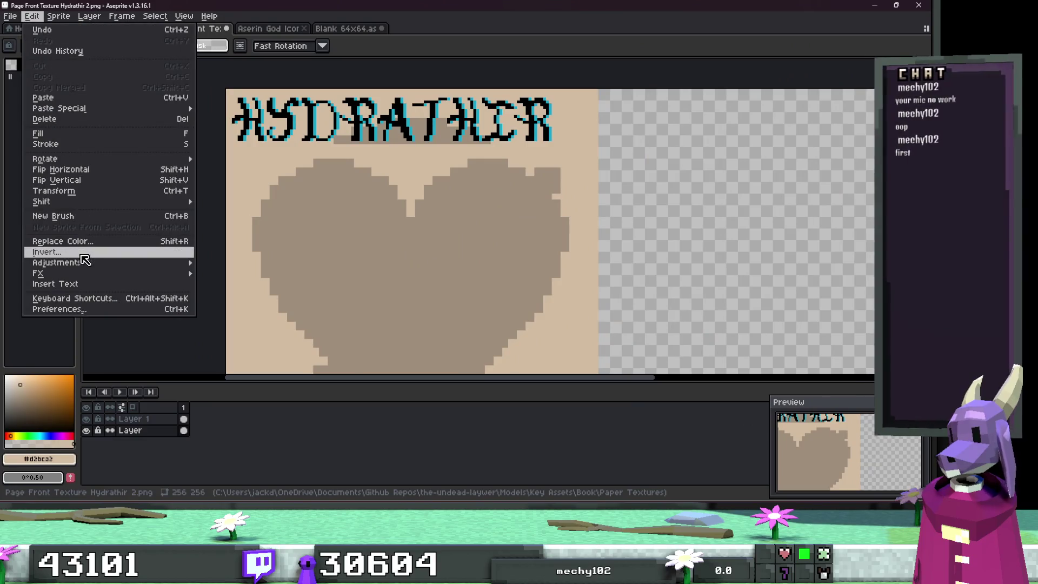
pyautogui.moveTo(81, 262)
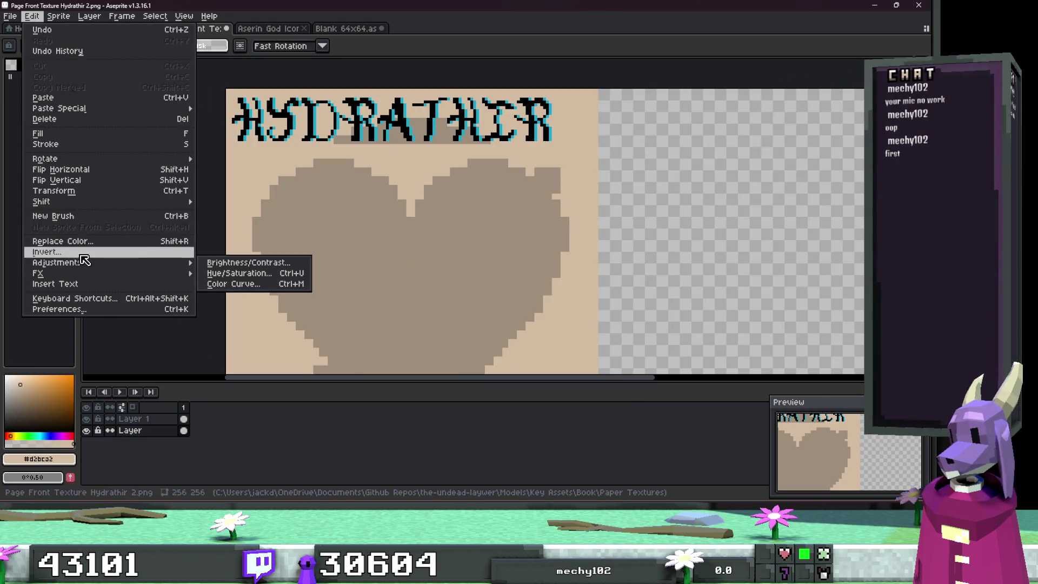
pyautogui.click(83, 285)
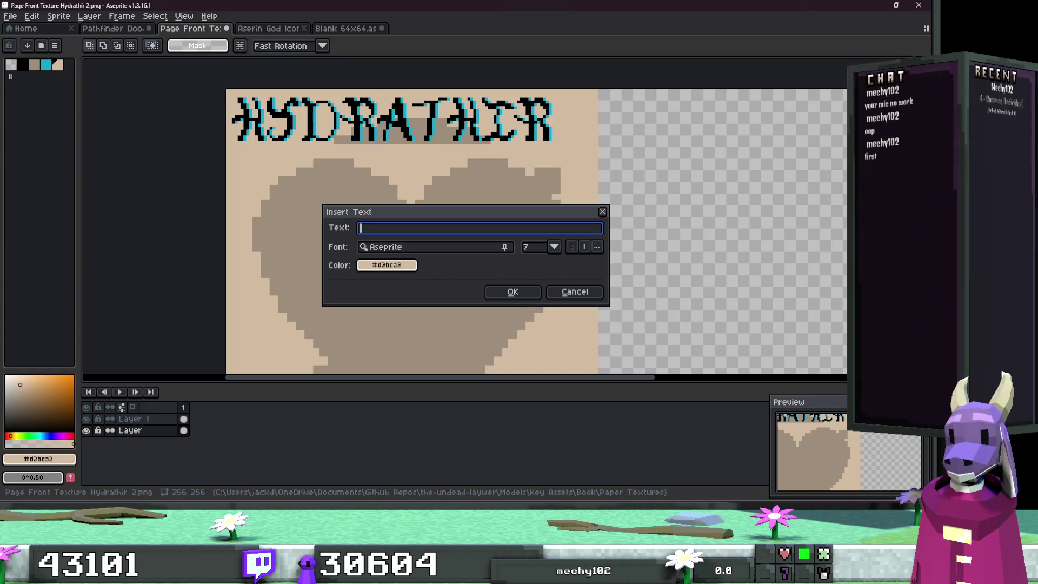
pyautogui.click(367, 247)
pyautogui.click(631, 484)
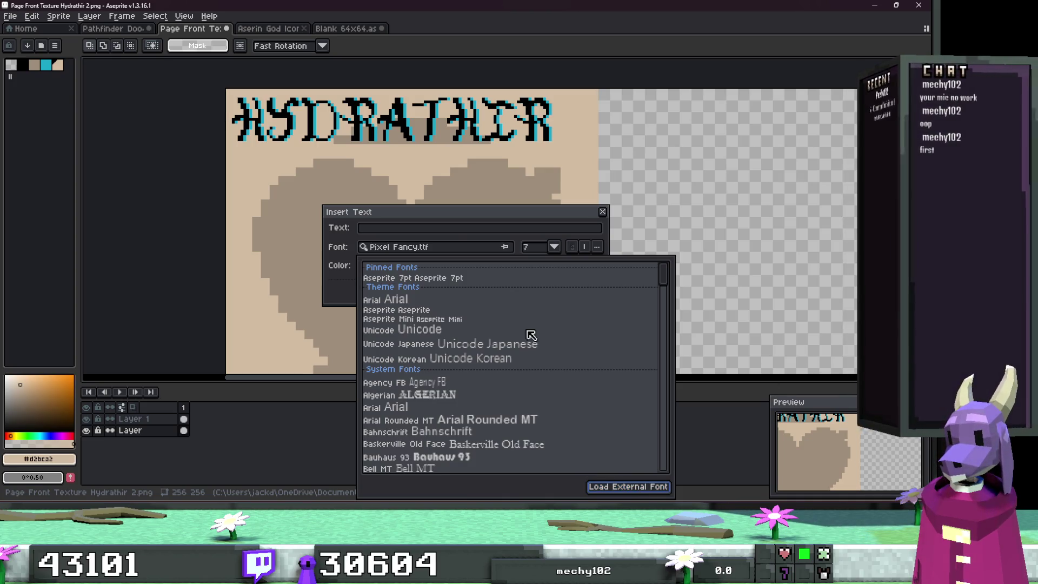
pyautogui.click(468, 227)
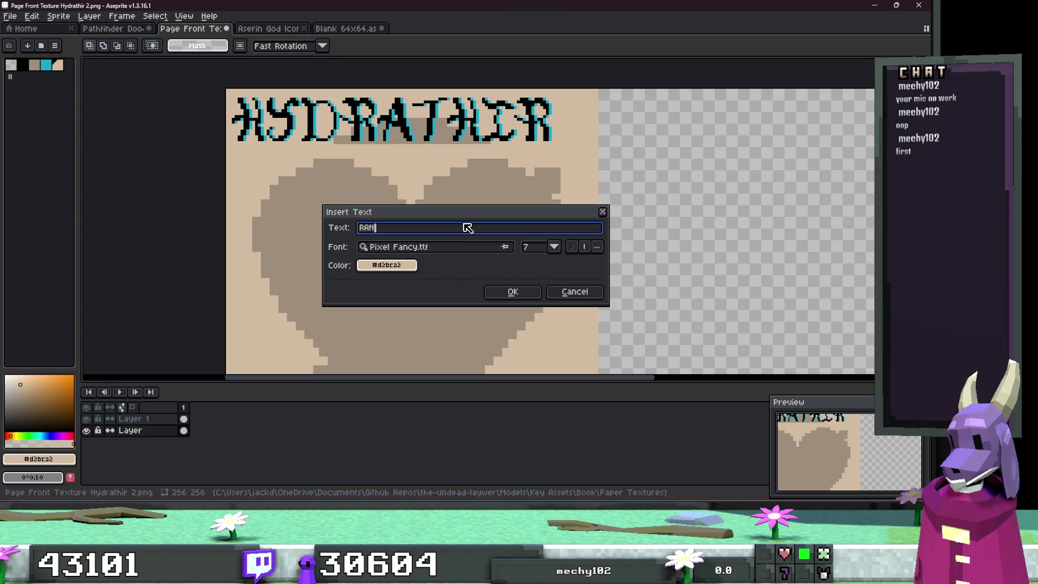
# Step: Place RANI in black palette colour as a trial, then discard it with Esc
pyautogui.click(374, 266)
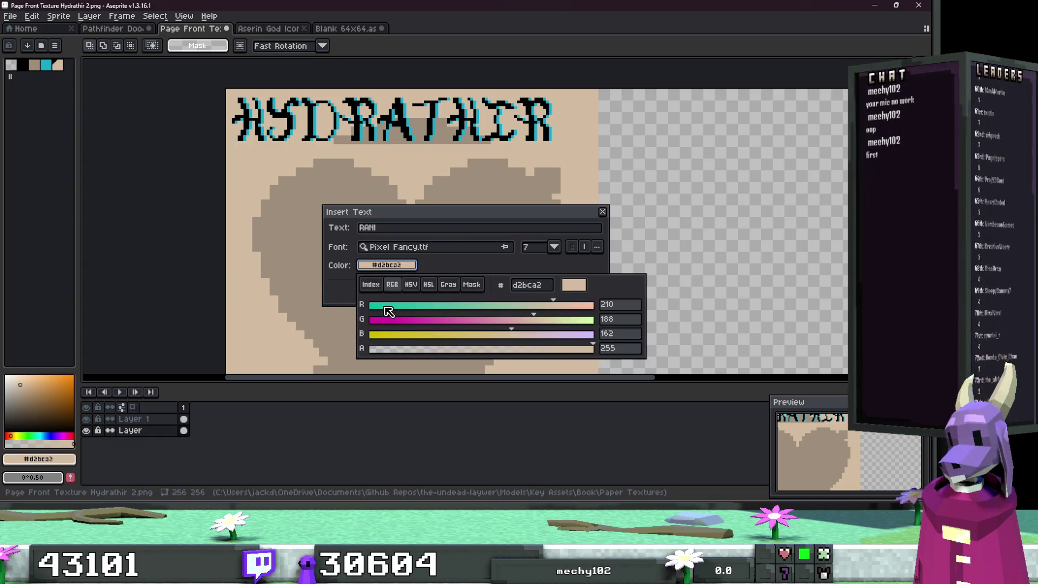
pyautogui.click(371, 284)
pyautogui.click(375, 306)
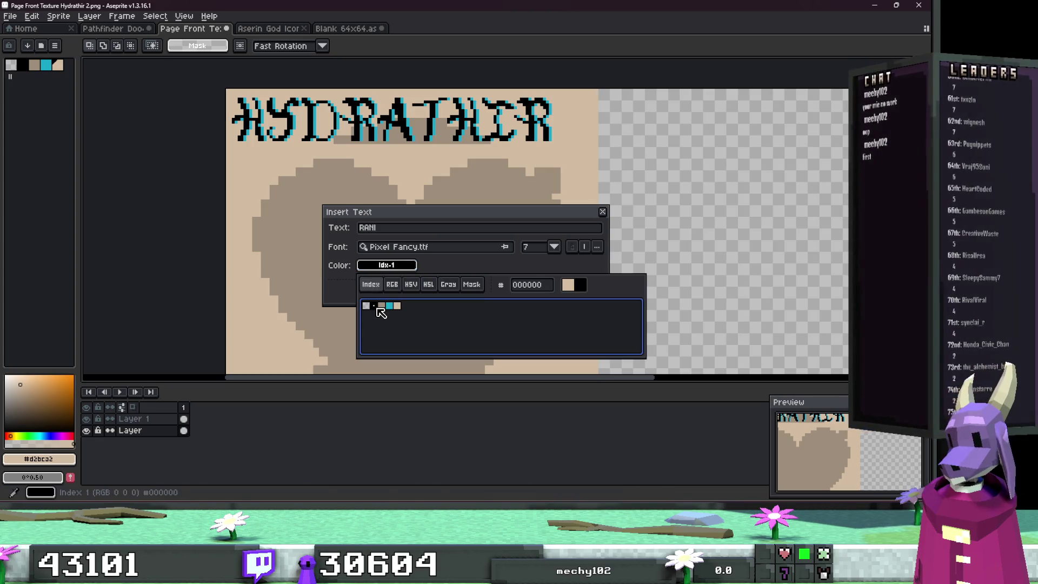
pyautogui.click(514, 292)
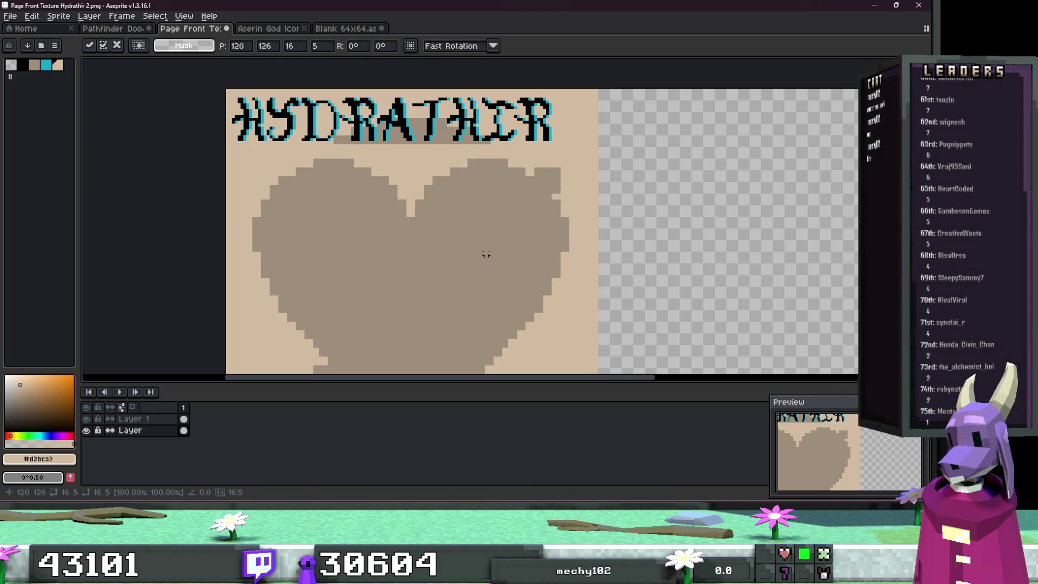
pyautogui.moveTo(489, 255); pyautogui.dragTo(485, 176)
pyautogui.scroll(-3, 492, 187)
pyautogui.scroll(4, 472, 257)
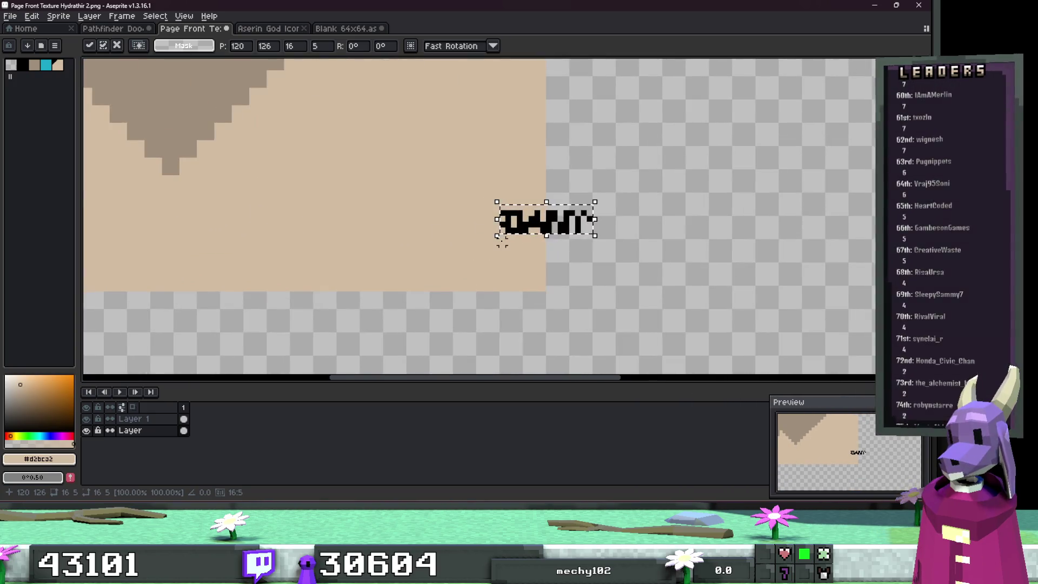
pyautogui.press('Escape')
# Step: Test-paint over the title's large H, undo it, and marquee-select the H
pyautogui.scroll(4, 454, 227)
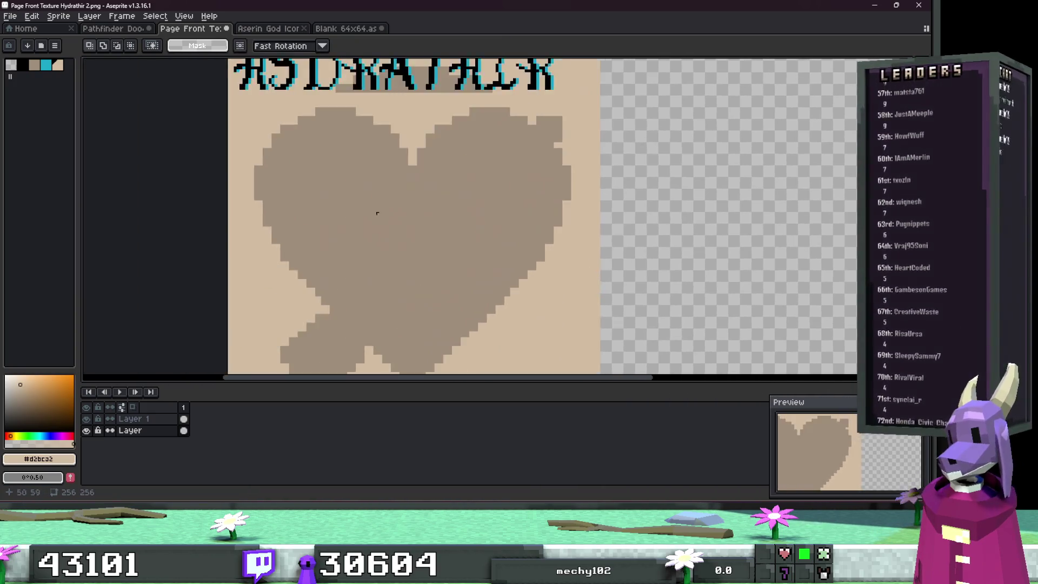
pyautogui.scroll(1, 243, 122)
pyautogui.moveTo(211, 114)
pyautogui.mouseDown()
pyautogui.moveTo(226, 121)
pyautogui.moveTo(319, 286)
pyautogui.mouseUp()
pyautogui.hotkey('ctrl', 'z')
pyautogui.hotkey('ctrl', 'z')
pyautogui.hotkey('ctrl', 'z')
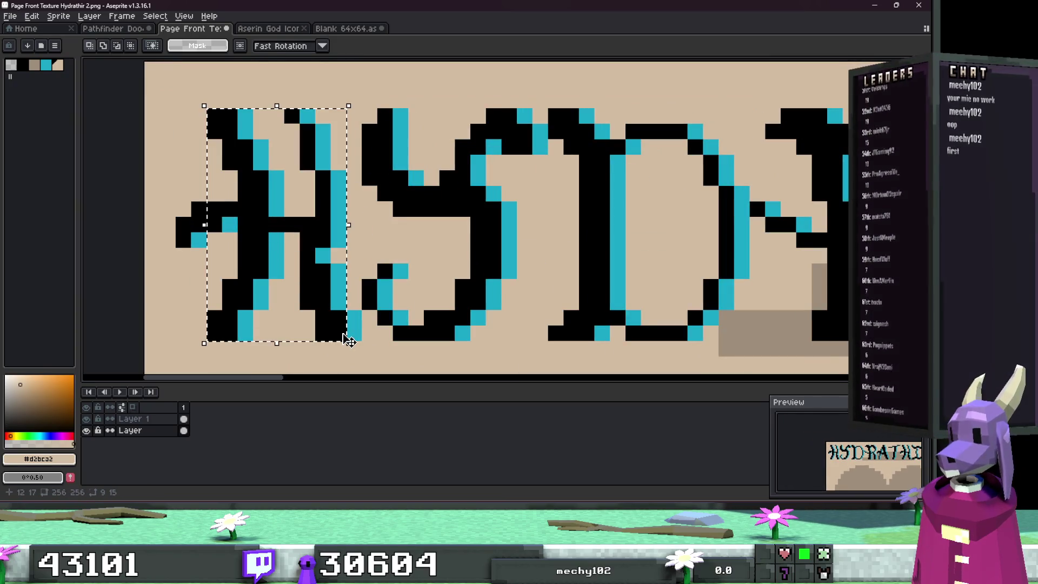
pyautogui.moveTo(354, 333)
pyautogui.mouseDown()
pyautogui.moveTo(252, 168)
pyautogui.moveTo(189, 108)
pyautogui.moveTo(192, 93)
pyautogui.moveTo(197, 116)
pyautogui.moveTo(187, 116)
pyautogui.mouseUp()
pyautogui.scroll(-5, 217, 163)
pyautogui.scroll(4, 341, 165)
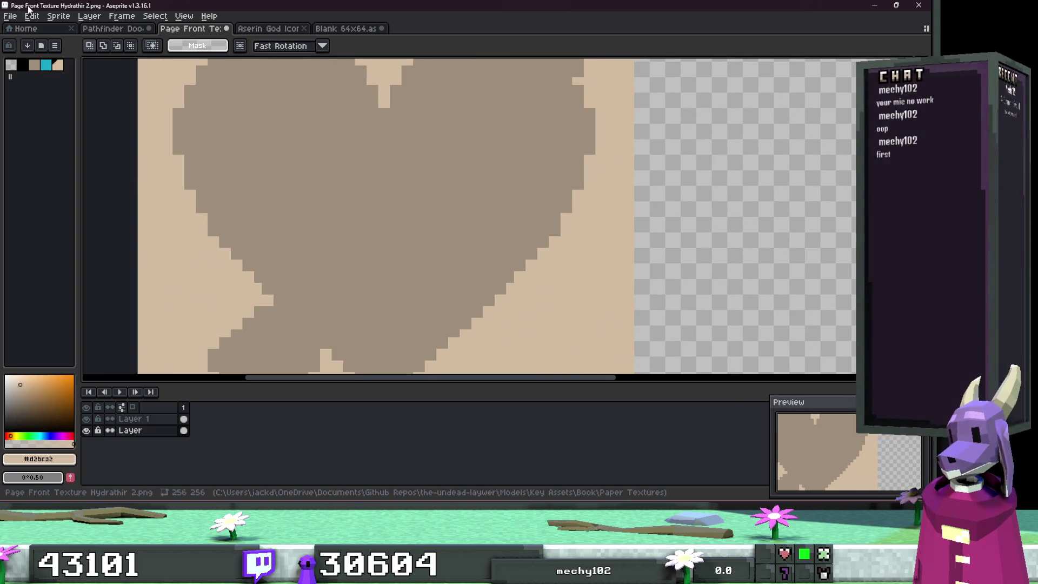
pyautogui.click(31, 15)
pyautogui.moveTo(58, 16)
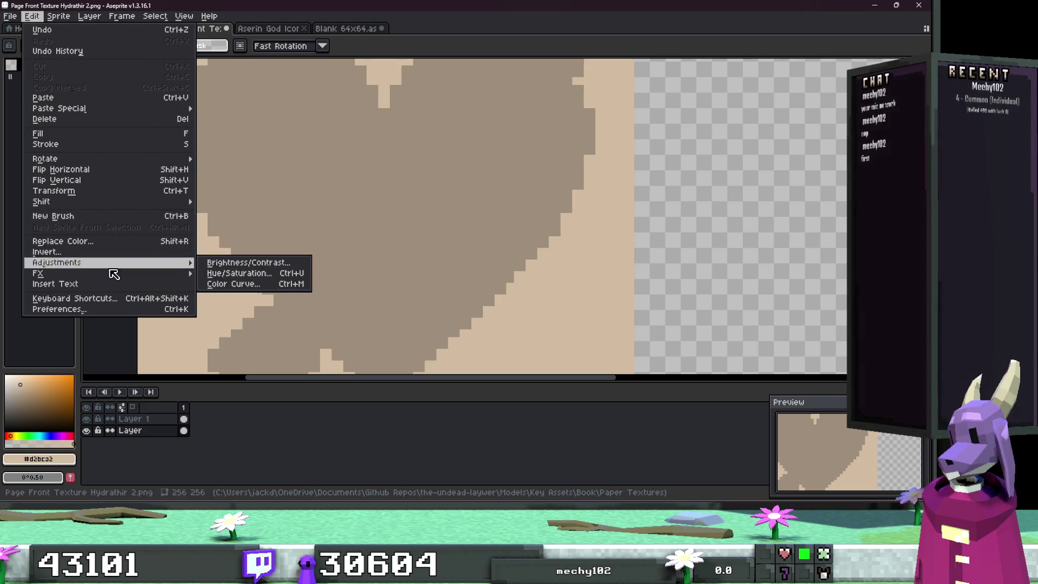
# Step: Insert RANI in Pixel Fancy.ttf at size 18 and drag it up and right
pyautogui.click(112, 283)
pyautogui.click(553, 249)
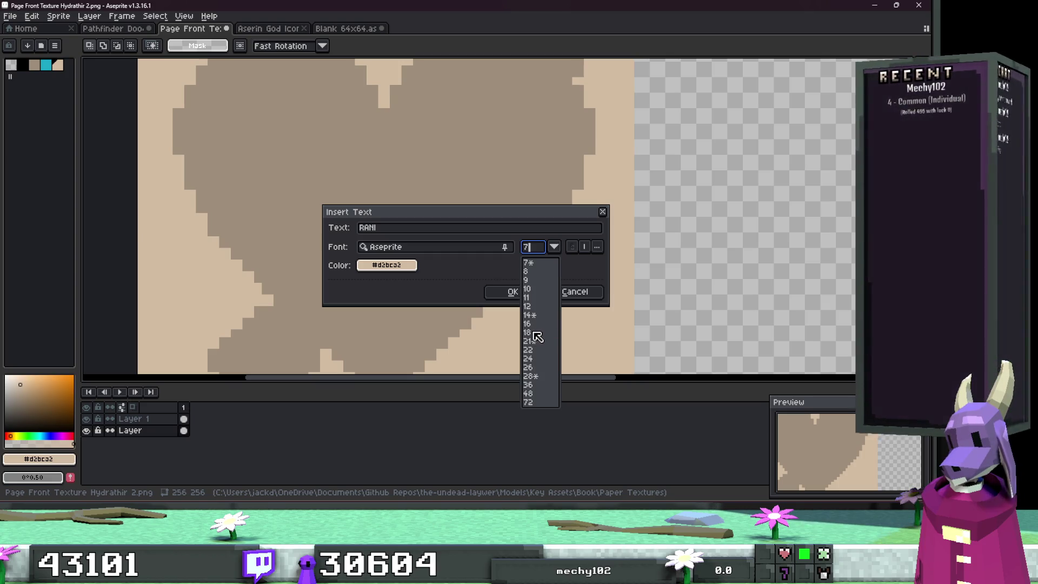
pyautogui.click(534, 333)
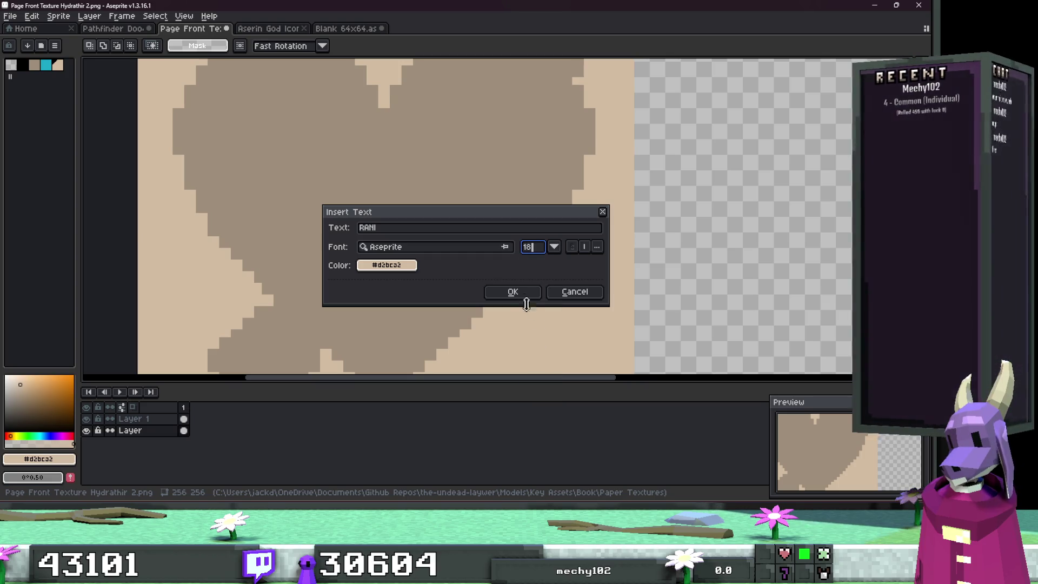
pyautogui.click(498, 251)
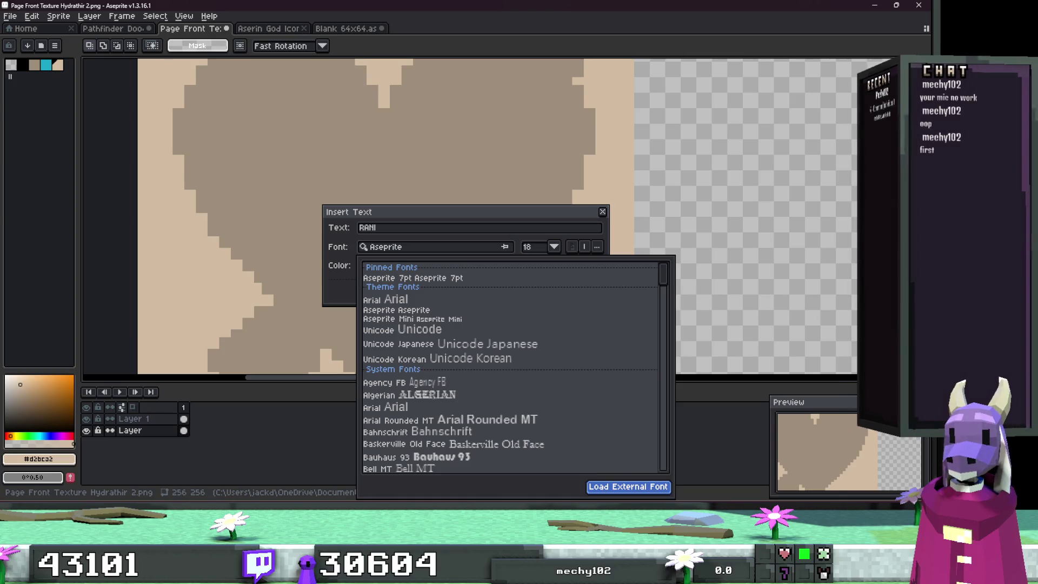
pyautogui.click(488, 212)
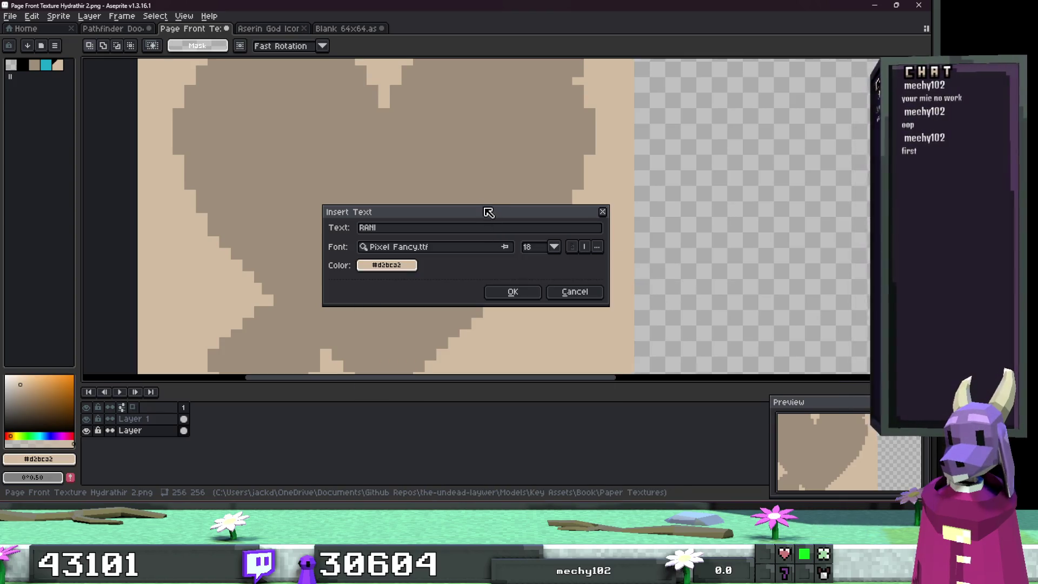
pyautogui.click(515, 293)
pyautogui.scroll(-5, 516, 286)
pyautogui.scroll(5, 541, 287)
pyautogui.moveTo(562, 270); pyautogui.dragTo(655, 213)
pyautogui.scroll(2, 656, 213)
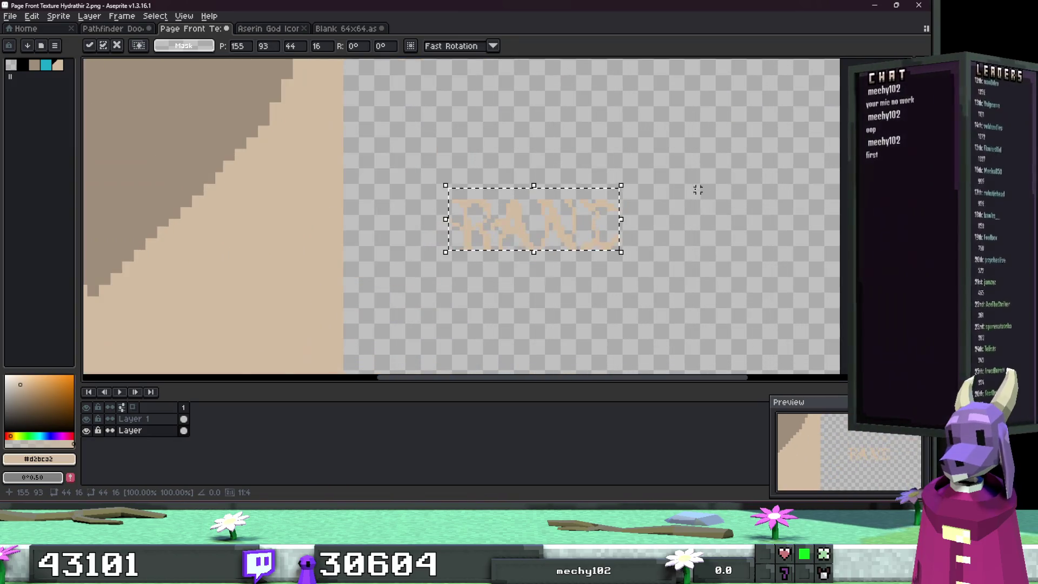
# Step: Commit RANI, try a Magic Wand selection with black, then undo it
pyautogui.press('Return')
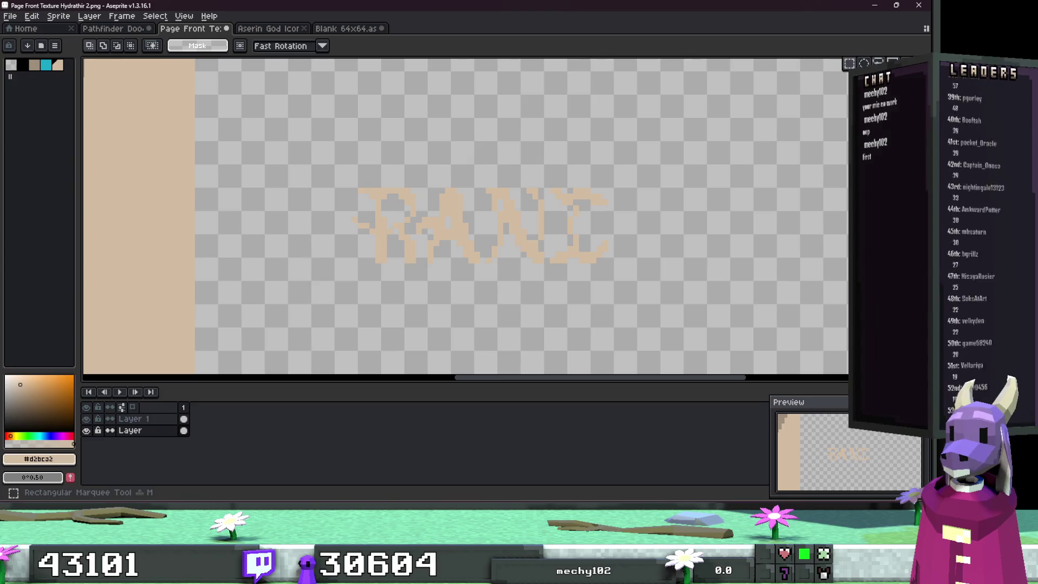
pyautogui.press('w')
pyautogui.click(22, 66)
pyautogui.click(529, 248)
pyautogui.scroll(-3, 529, 237)
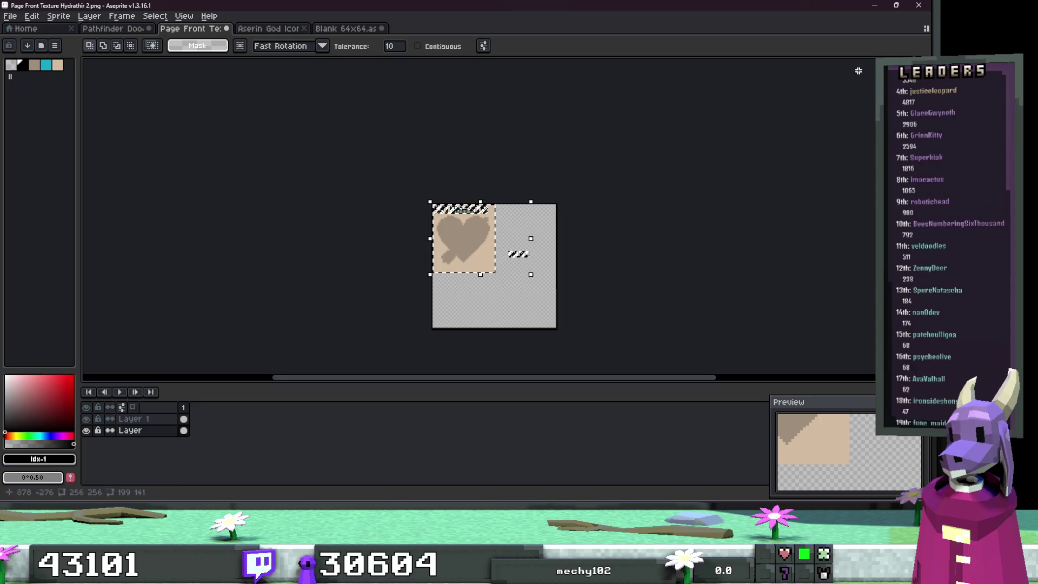
pyautogui.hotkey('ctrl', 'z')
pyautogui.hotkey('ctrl', 'z')
pyautogui.hotkey('ctrl', 'z')
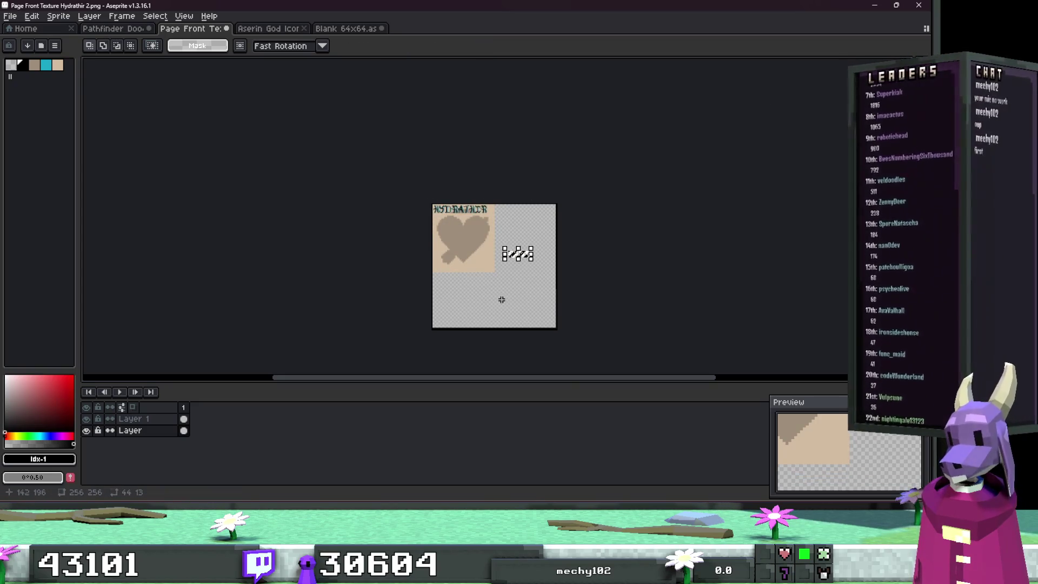
pyautogui.scroll(4, 565, 274)
pyautogui.scroll(-2, 452, 225)
pyautogui.scroll(2, 463, 231)
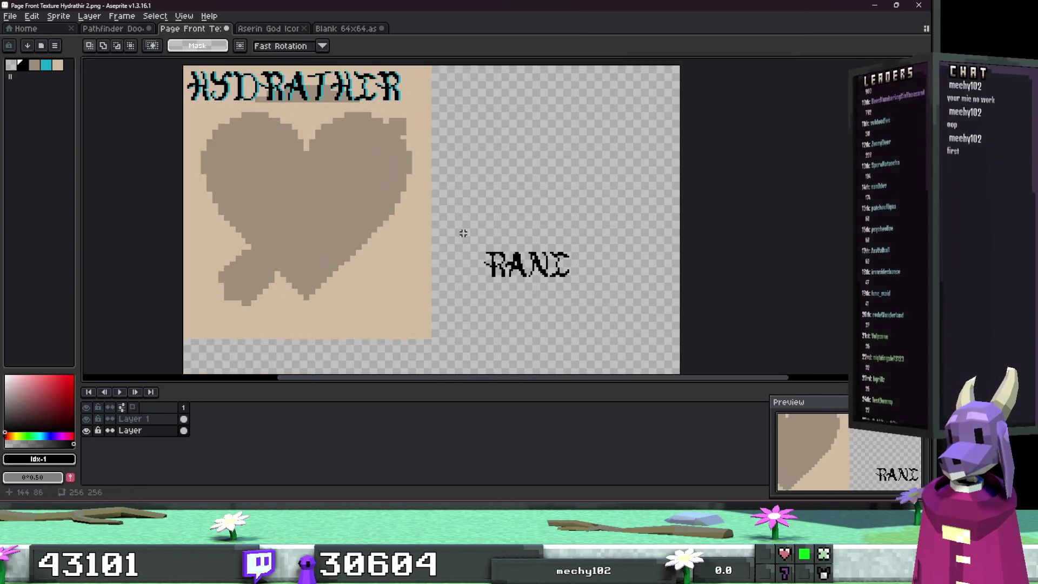
# Step: Move the RANI text right after the HYDRATHIR title and commit it
pyautogui.moveTo(584, 301)
pyautogui.mouseDown()
pyautogui.moveTo(354, 179)
pyautogui.moveTo(360, 149)
pyautogui.mouseUp()
pyautogui.scroll(4, 403, 229)
pyautogui.scroll(-3, 403, 229)
pyautogui.moveTo(403, 229)
pyautogui.mouseDown()
pyautogui.moveTo(366, 210)
pyautogui.moveTo(824, 179)
pyautogui.mouseUp()
pyautogui.hscroll(5, 824, 179)
pyautogui.press('Return')
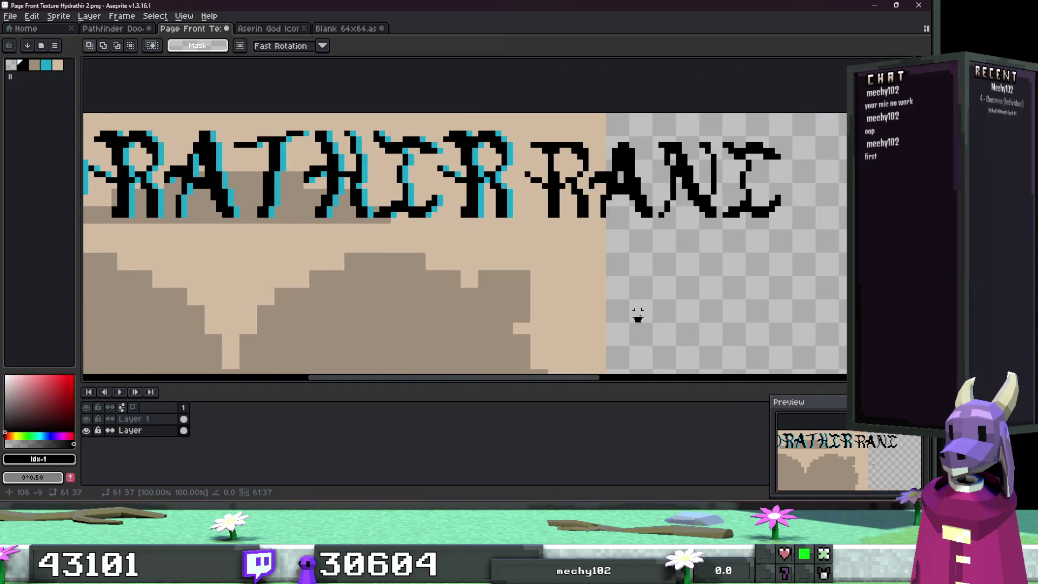
# Step: Marquee-select the RANI letters and delete them
pyautogui.moveTo(809, 234)
pyautogui.mouseDown()
pyautogui.moveTo(781, 212)
pyautogui.moveTo(522, 111)
pyautogui.mouseUp()
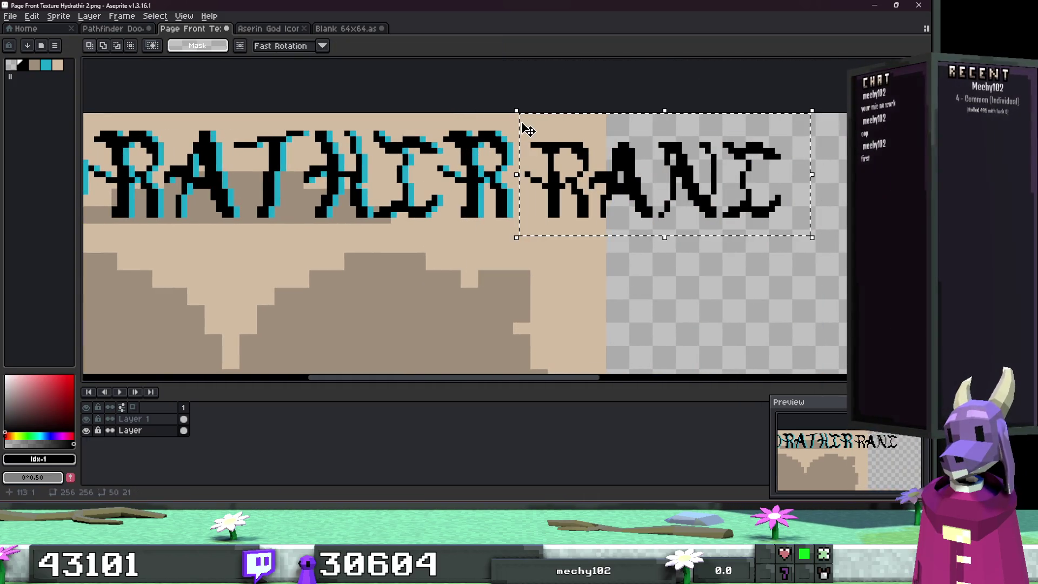
pyautogui.press('Delete')
pyautogui.scroll(-1, 522, 145)
pyautogui.hotkey('ctrl', 'z')
pyautogui.hotkey('ctrl', 'z')
pyautogui.hotkey('ctrl', 'y')
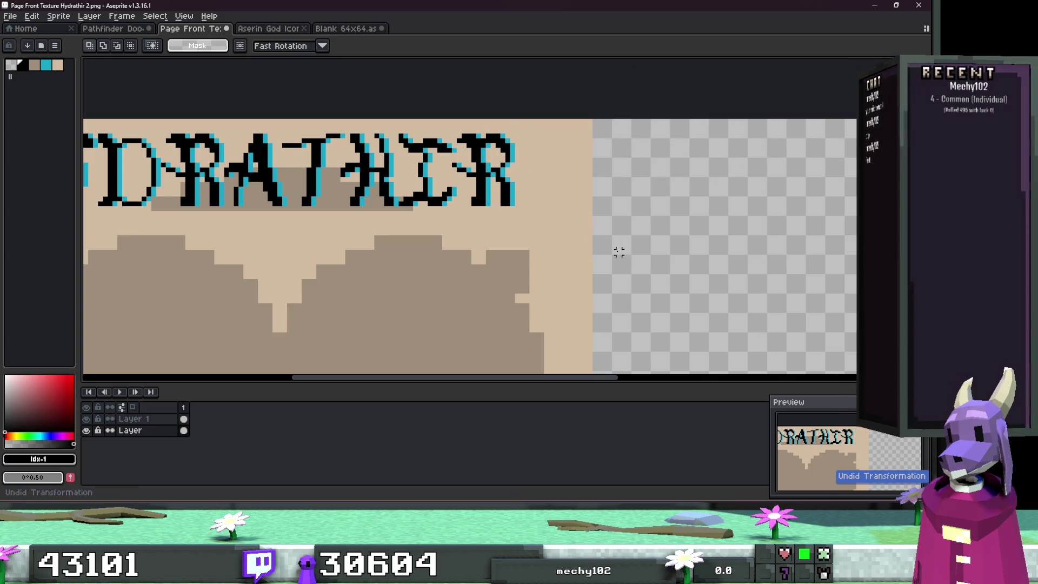
pyautogui.scroll(-1, 609, 243)
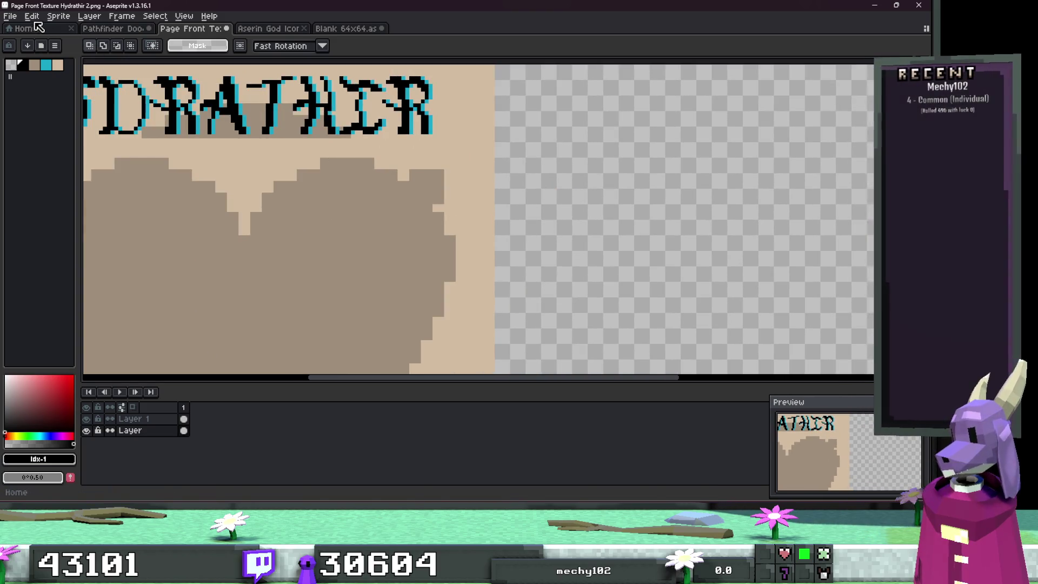
pyautogui.click(33, 16)
pyautogui.moveTo(125, 278)
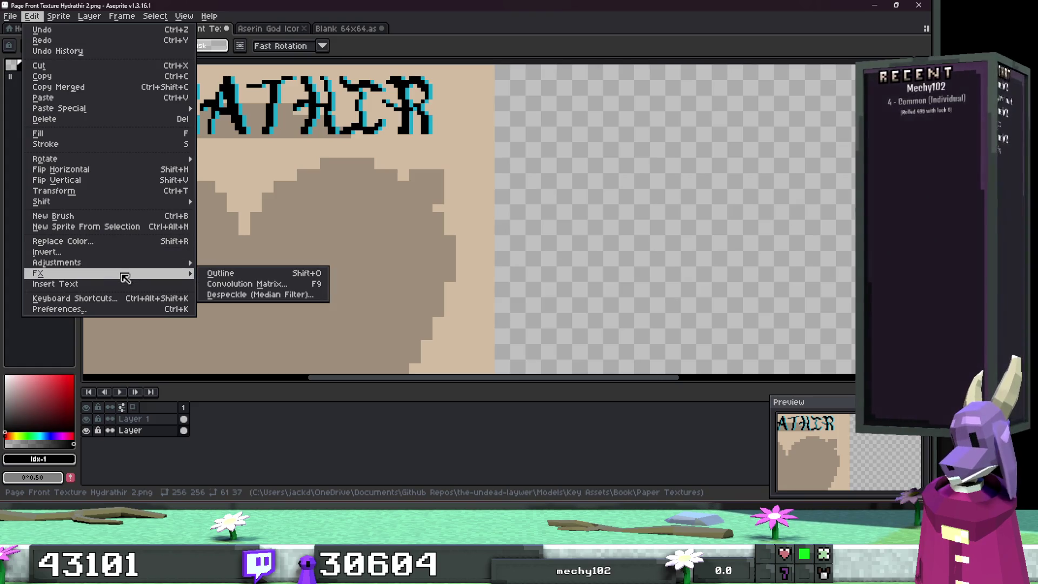
pyautogui.click(173, 284)
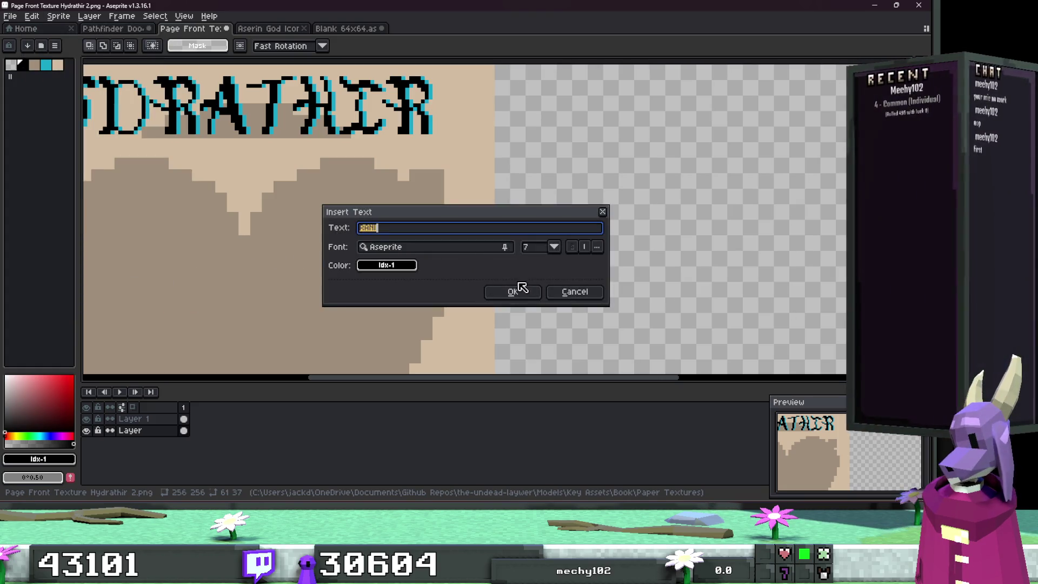
pyautogui.click(486, 252)
pyautogui.click(637, 489)
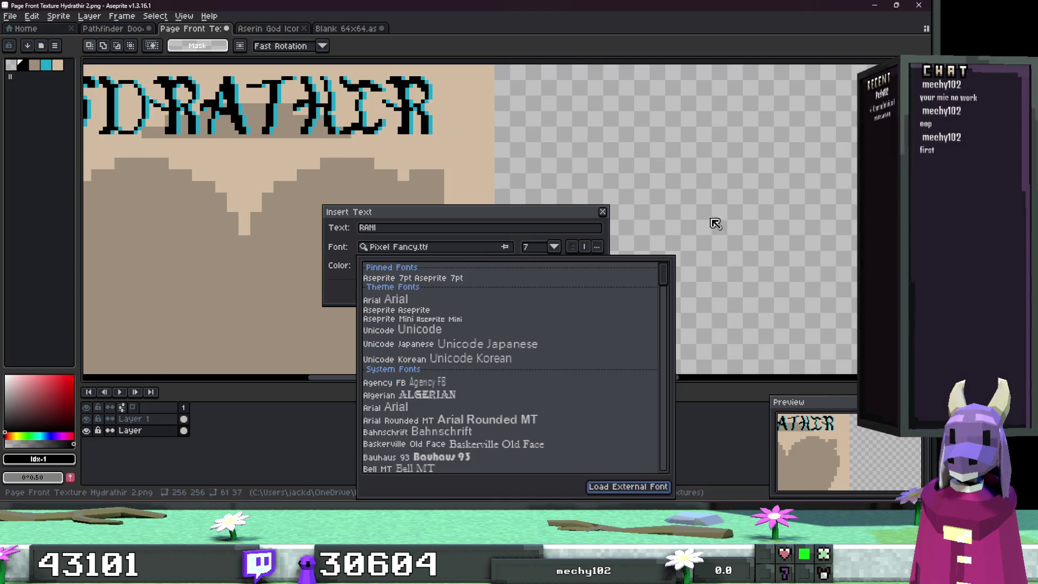
pyautogui.click(476, 232)
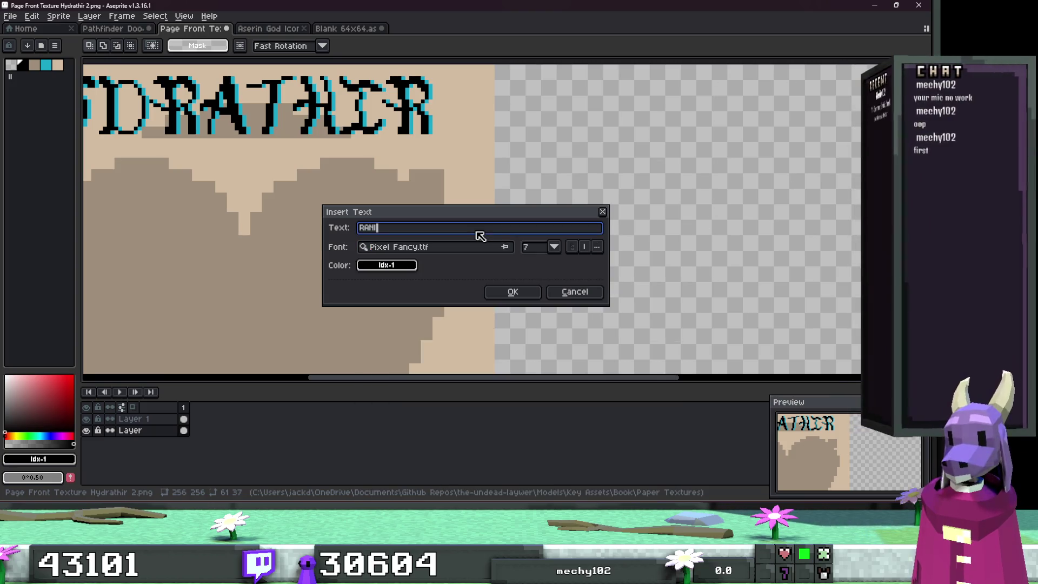
pyautogui.click(554, 247)
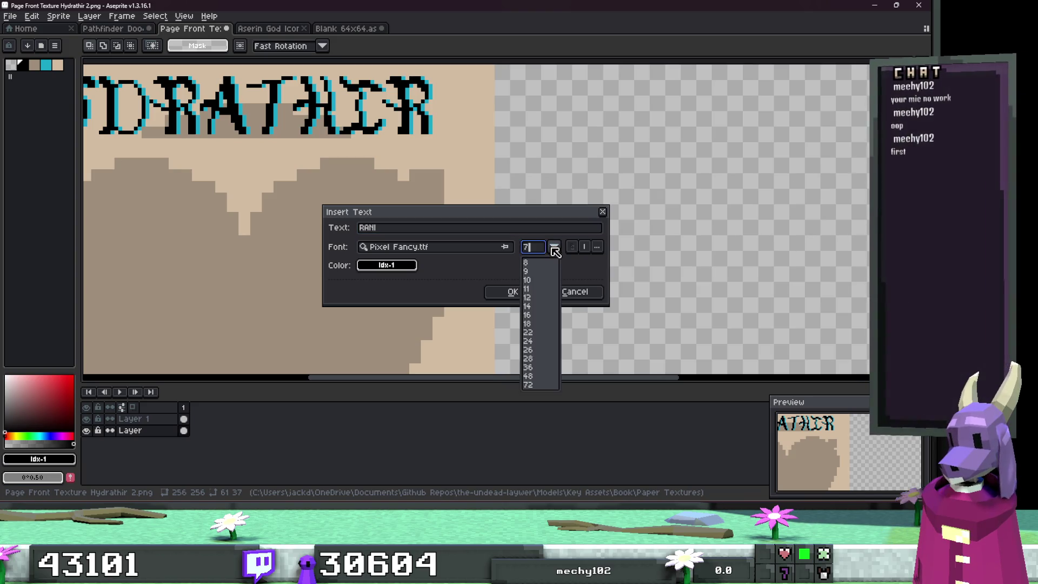
pyautogui.click(527, 341)
pyautogui.click(518, 294)
pyautogui.scroll(1, 519, 297)
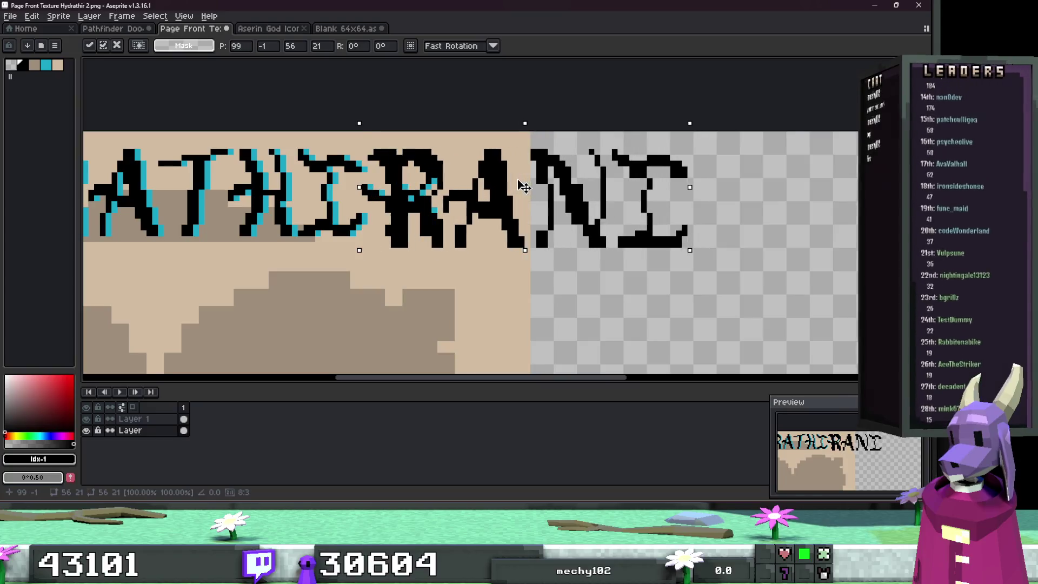
pyautogui.scroll(-3, 516, 204)
pyautogui.moveTo(701, 276)
pyautogui.mouseDown()
pyautogui.moveTo(638, 210)
pyautogui.moveTo(646, 245)
pyautogui.mouseUp()
pyautogui.moveTo(726, 336); pyautogui.dragTo(562, 196)
pyautogui.press('Delete')
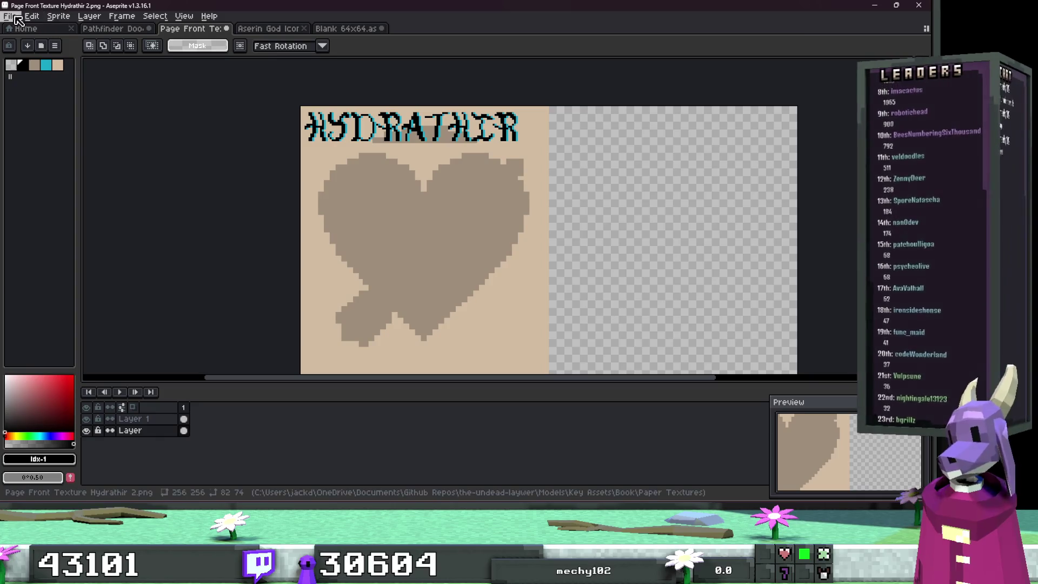
# Step: Set up Insert Text for RANI with Pixel Fancy.ttf at size 20
pyautogui.click(10, 15)
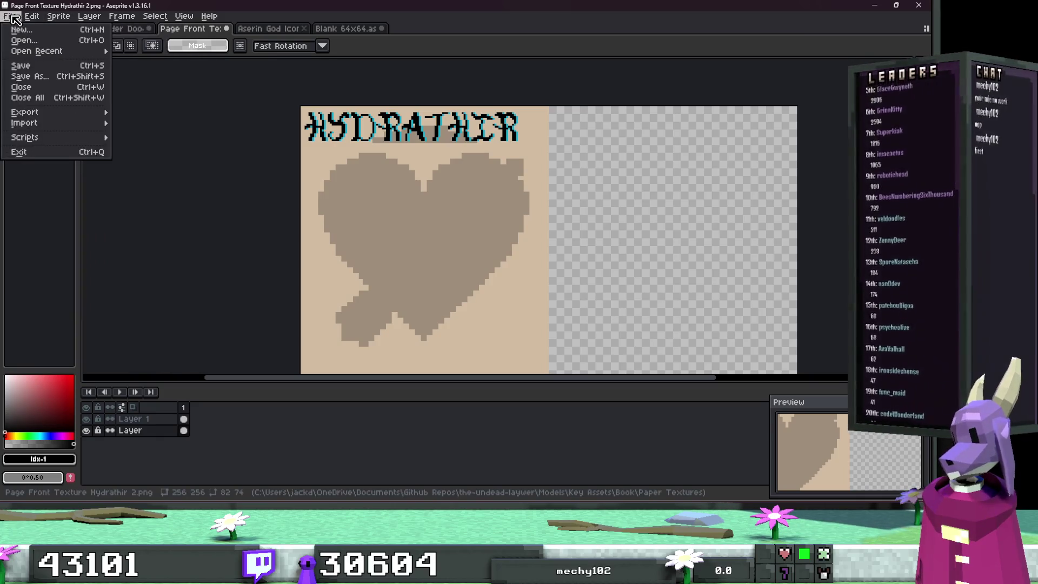
pyautogui.moveTo(31, 15)
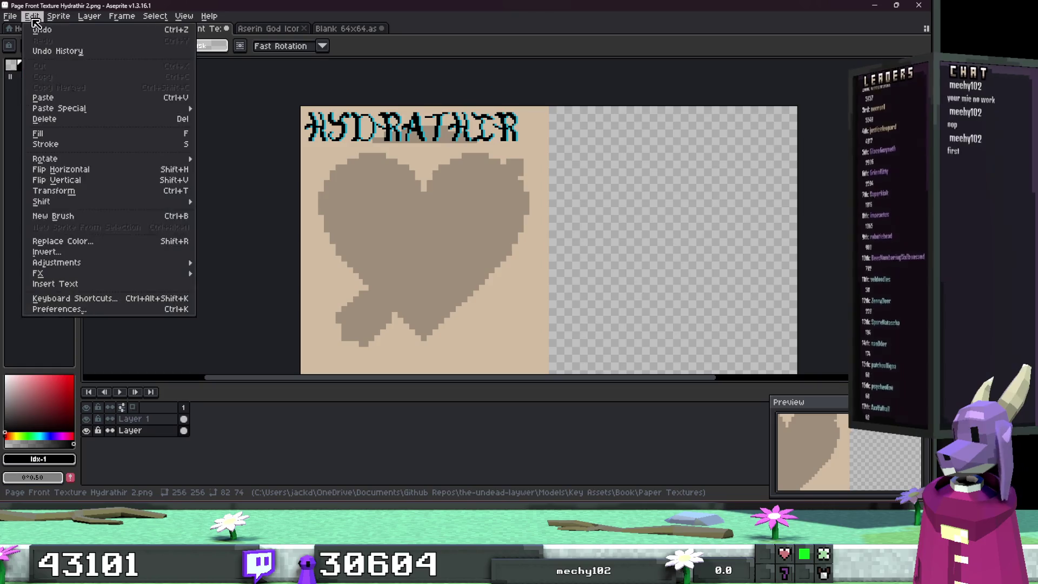
pyautogui.click(81, 284)
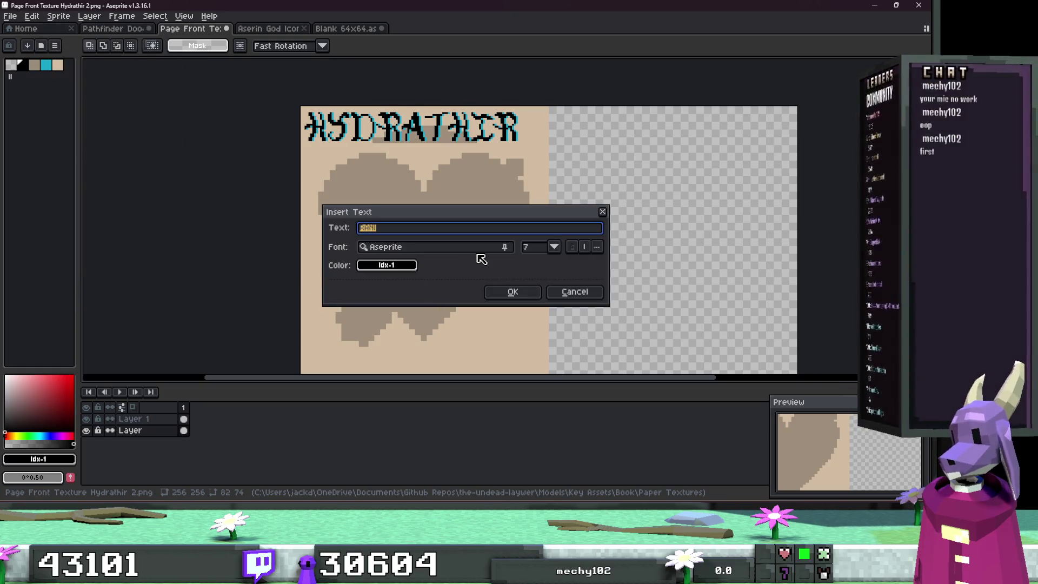
pyautogui.click(508, 249)
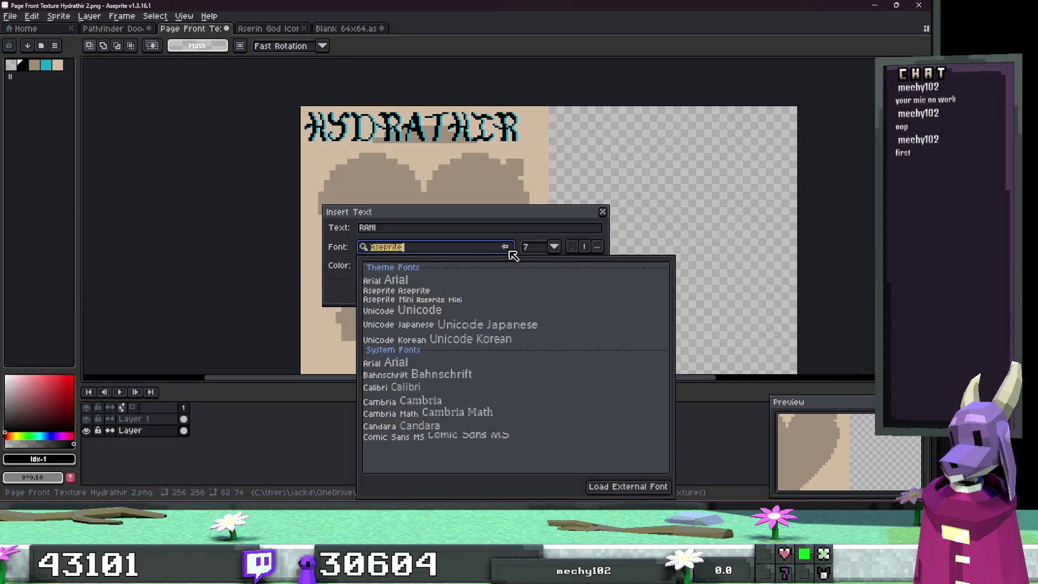
pyautogui.rightClick(454, 233)
pyautogui.click(493, 249)
pyautogui.click(508, 250)
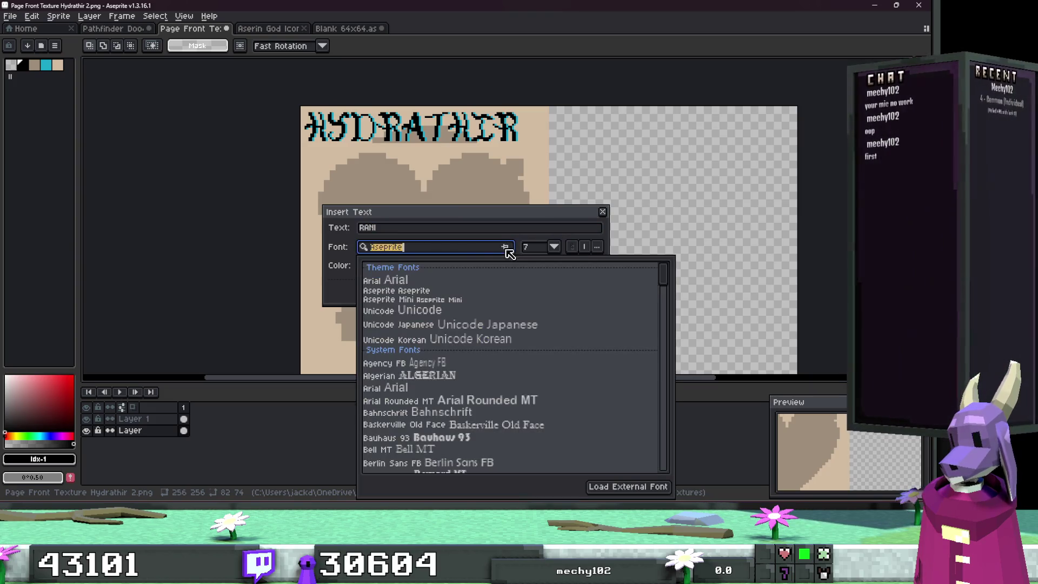
pyautogui.click(318, 253)
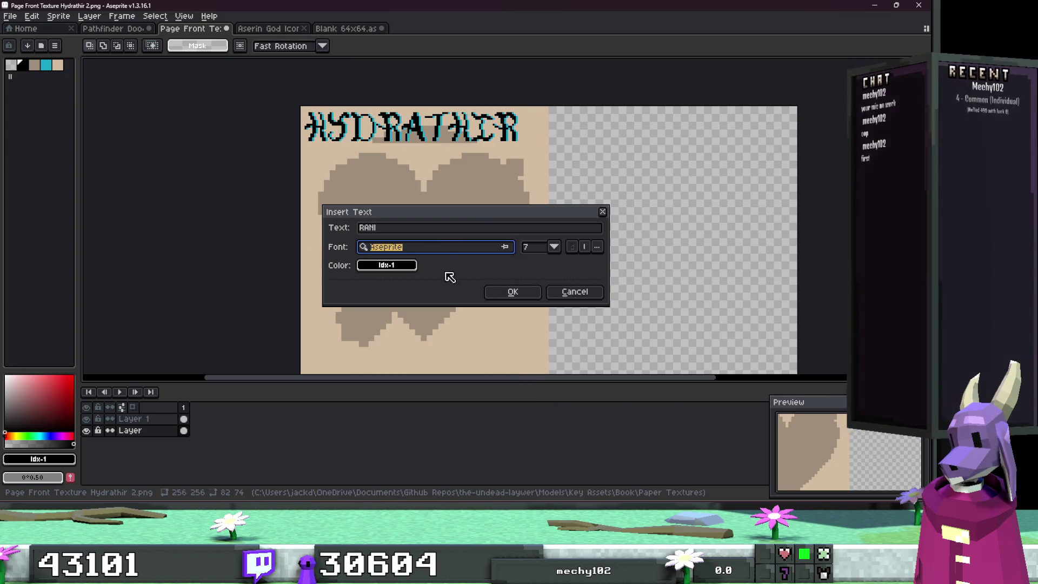
pyautogui.click(429, 250)
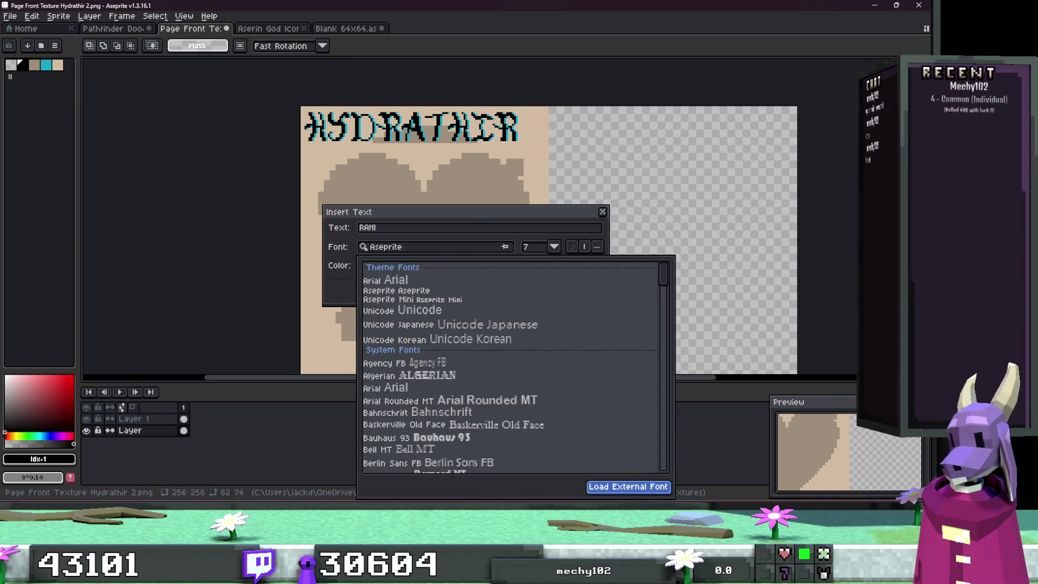
pyautogui.click(493, 246)
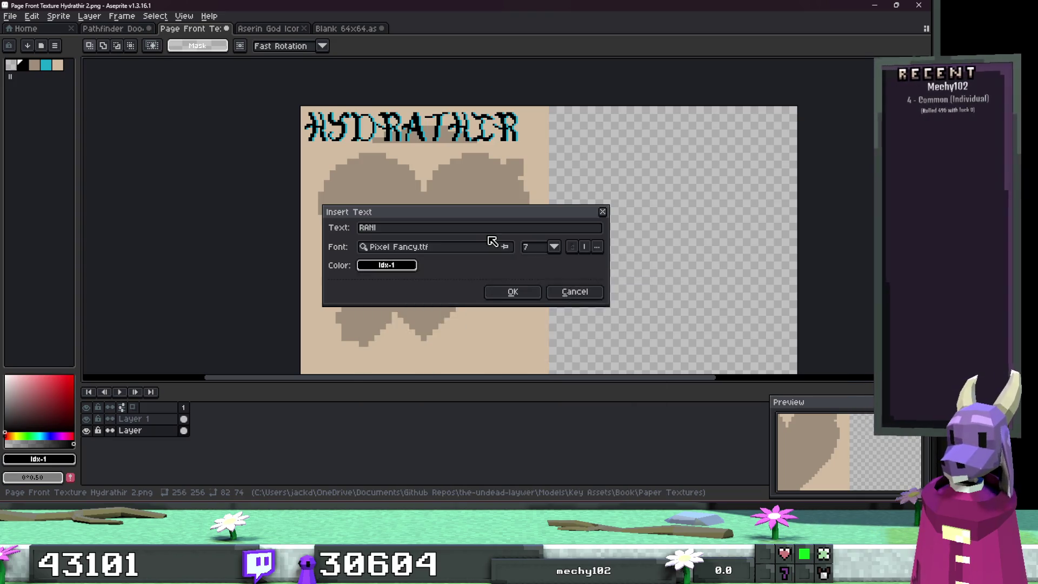
pyautogui.click(507, 248)
pyautogui.click(511, 246)
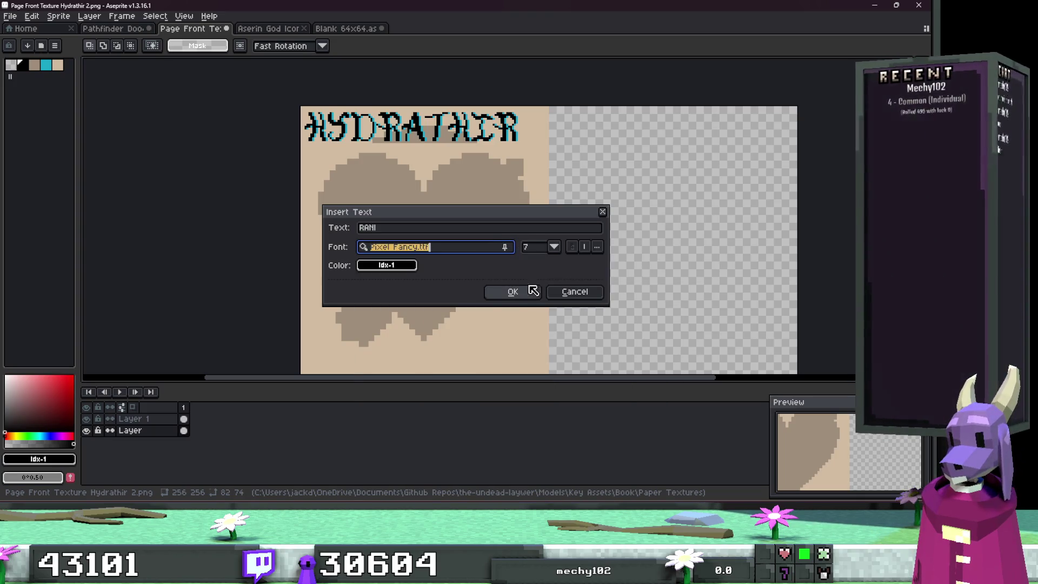
pyautogui.click(540, 250)
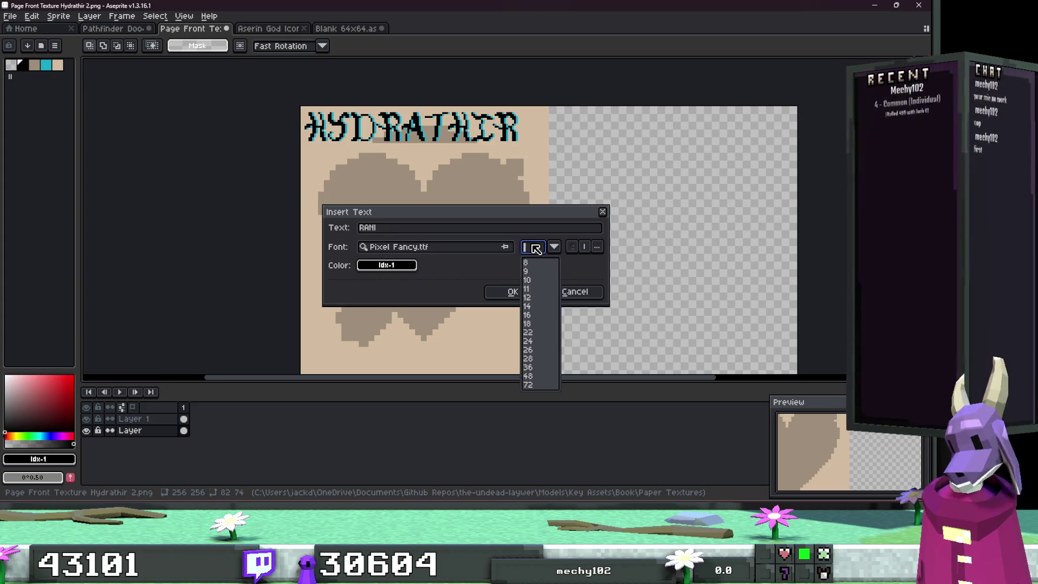
# Step: Place RANI beside the HYDRATHIR title and commit it
pyautogui.click(487, 288)
pyautogui.moveTo(546, 370)
pyautogui.mouseDown()
pyautogui.moveTo(521, 141)
pyautogui.moveTo(478, 148)
pyautogui.moveTo(610, 151)
pyautogui.mouseUp()
pyautogui.scroll(4, 522, 142)
pyautogui.press('Return')
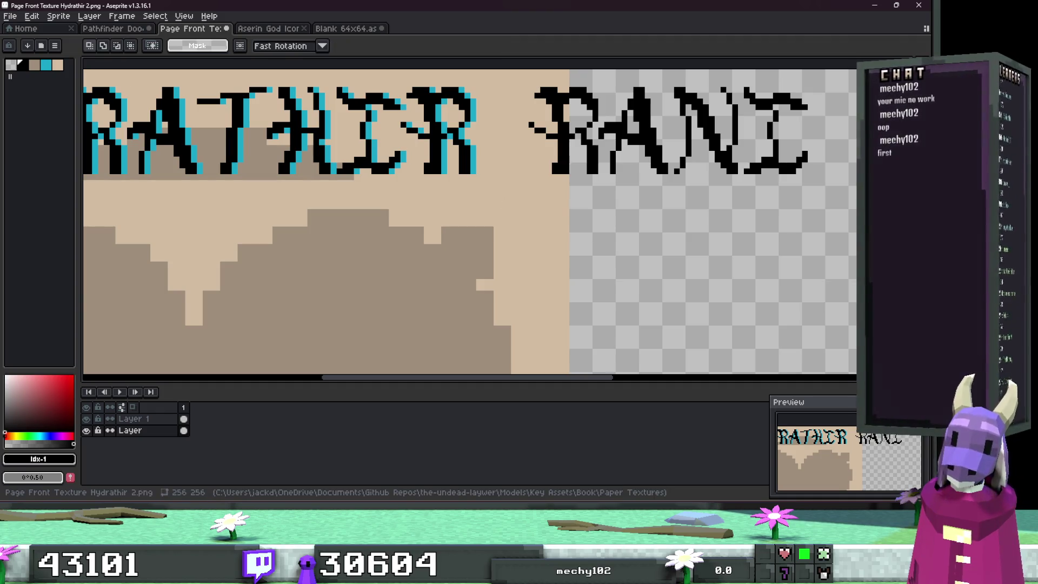
# Step: Try selecting the HYDRATHIR title and the RANI text, undoing the selections
pyautogui.scroll(-2, 559, 151)
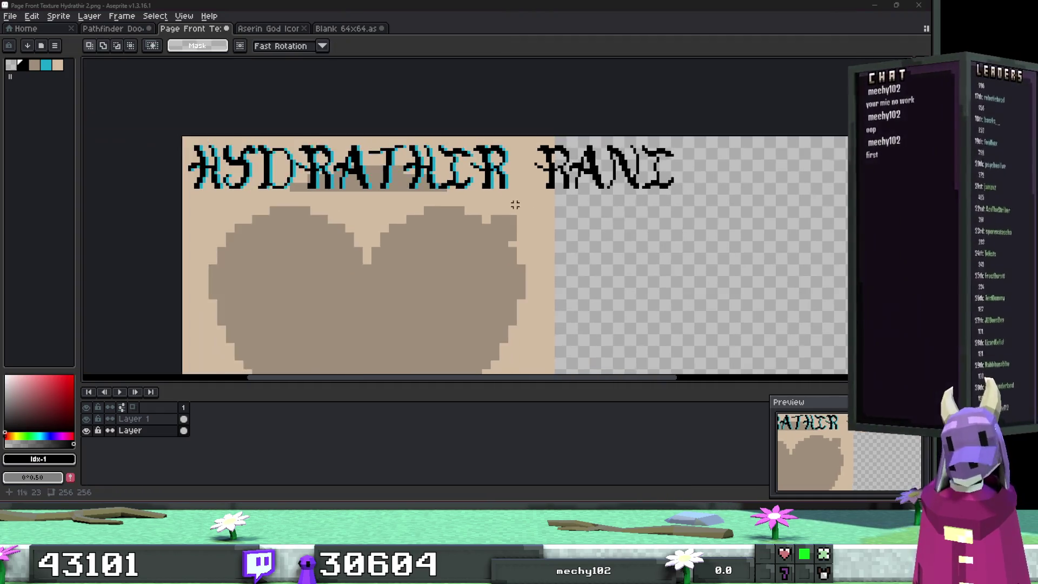
pyautogui.moveTo(646, 202); pyautogui.dragTo(285, 148)
pyautogui.hotkey('ctrl', 'd')
pyautogui.moveTo(819, 218); pyautogui.dragTo(649, 134)
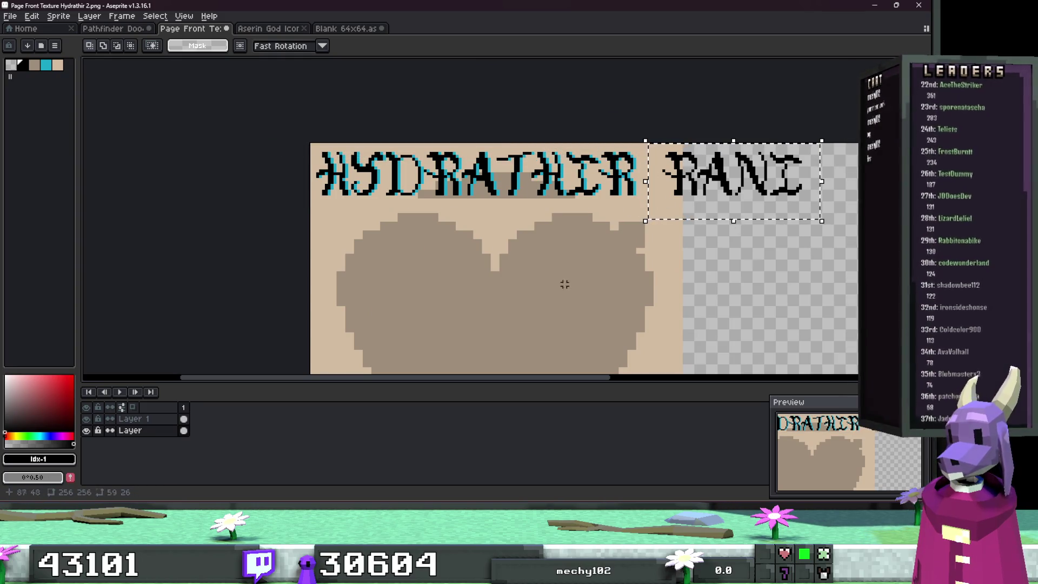
pyautogui.hotkey('ctrl', 'z')
pyautogui.hotkey('ctrl', 'z')
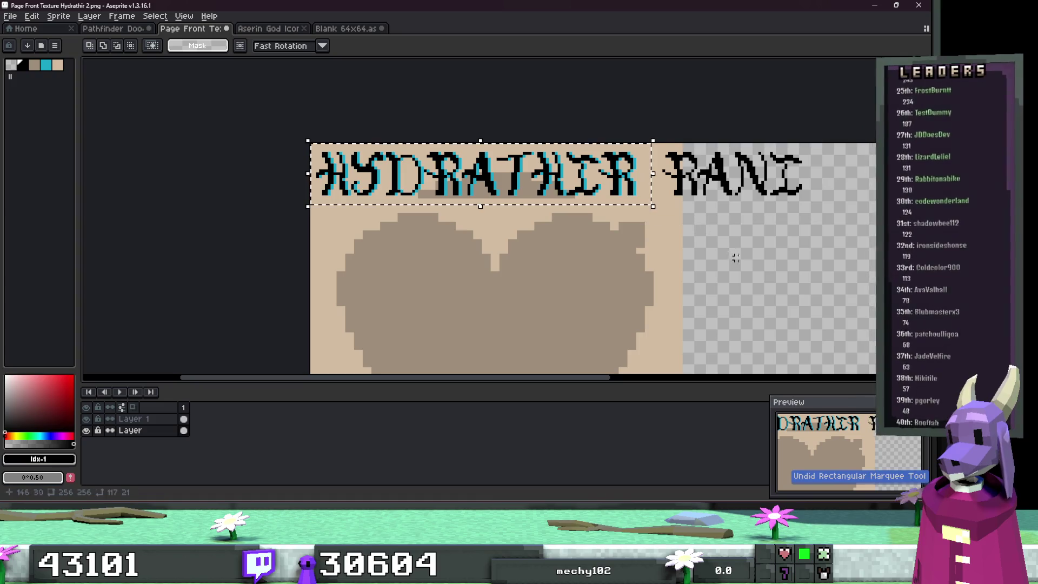
pyautogui.moveTo(731, 255); pyautogui.dragTo(607, 167)
pyautogui.scroll(-2, 613, 196)
pyautogui.hotkey('ctrl', 'z')
# Step: Move RANI further right and down on the heart layer, restoring it after undos
pyautogui.hotkey('ctrl', 'z')
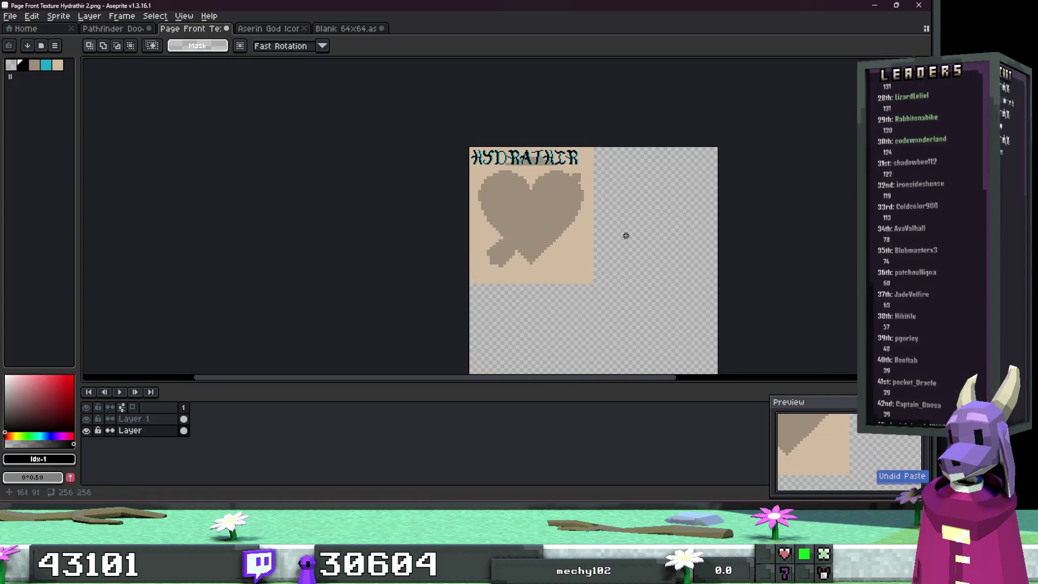
pyautogui.click(167, 421)
pyautogui.hotkey('ctrl', 'z')
pyautogui.hotkey('ctrl', 'z')
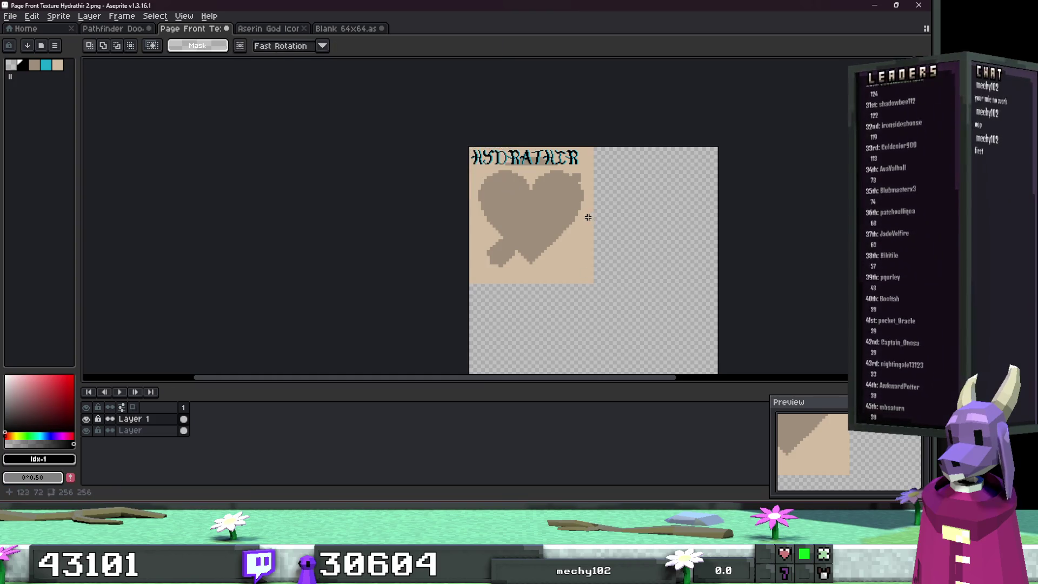
pyautogui.hotkey('ctrl', 'z')
pyautogui.hotkey('ctrl', 'z')
pyautogui.hotkey('ctrl', 'z')
pyautogui.hotkey('ctrl', 'z')
pyautogui.hotkey('ctrl', 'z')
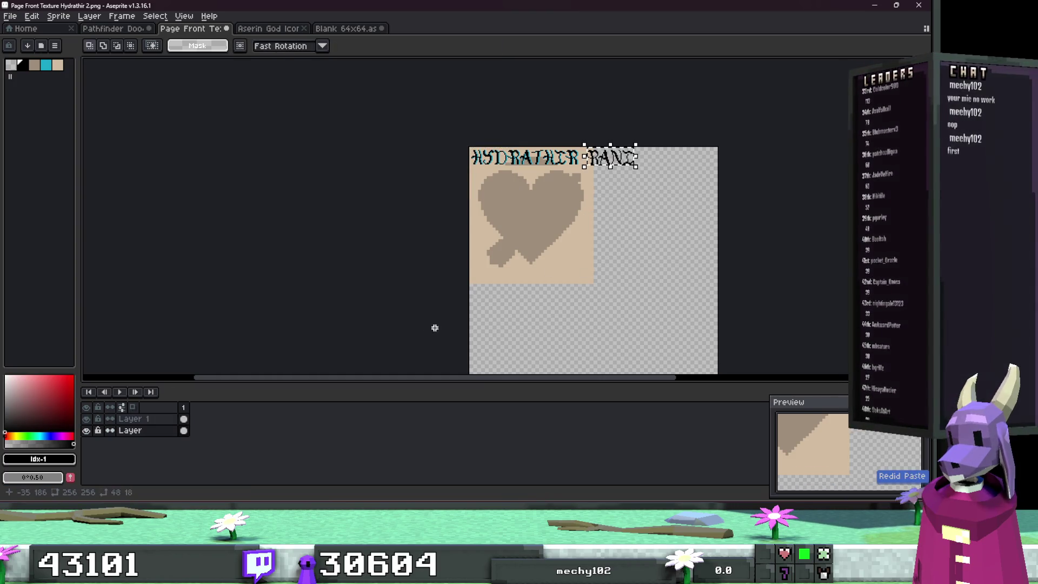
pyautogui.scroll(3, 615, 157)
pyautogui.moveTo(616, 157); pyautogui.dragTo(726, 196)
pyautogui.moveTo(701, 247); pyautogui.dragTo(818, 181)
pyautogui.hotkey('ctrl', 'z')
pyautogui.click(154, 425)
pyautogui.hotkey('ctrl', 'y')
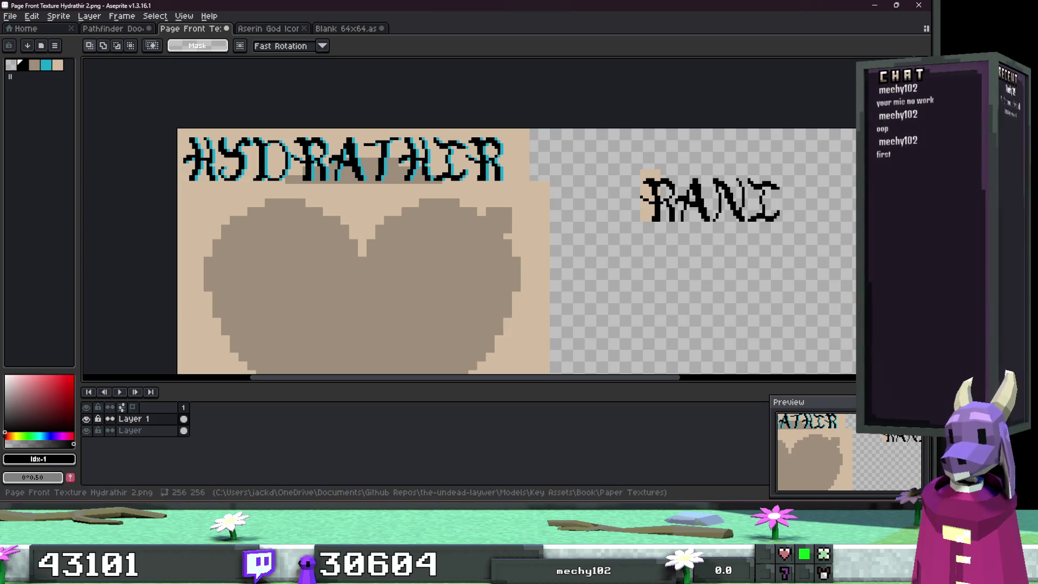
# Step: Pick the page's tan colour and clear the HYDRATHIR title strip
pyautogui.press('w')
pyautogui.scroll(3, 638, 200)
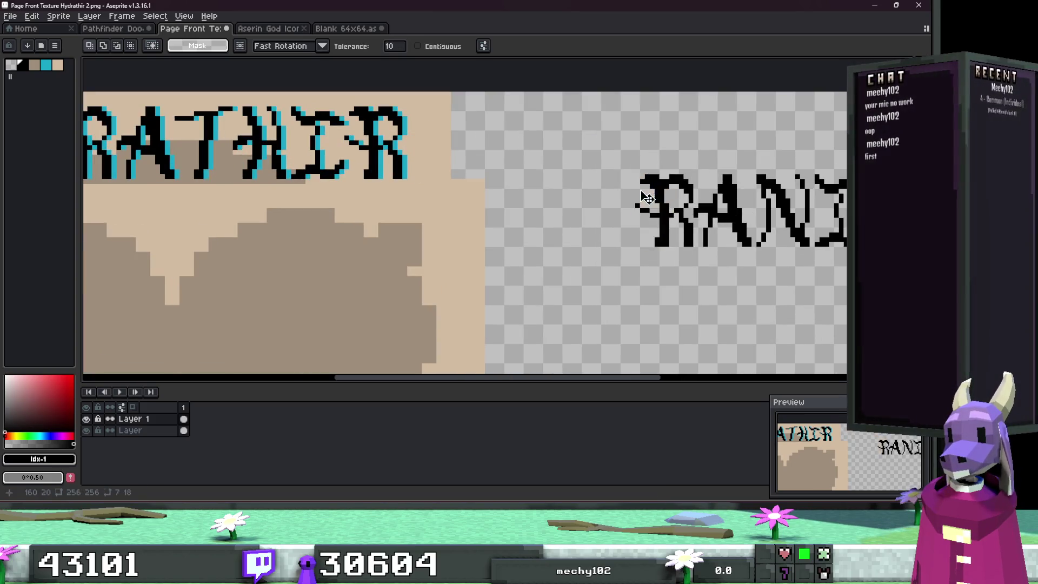
pyautogui.scroll(-4, 638, 200)
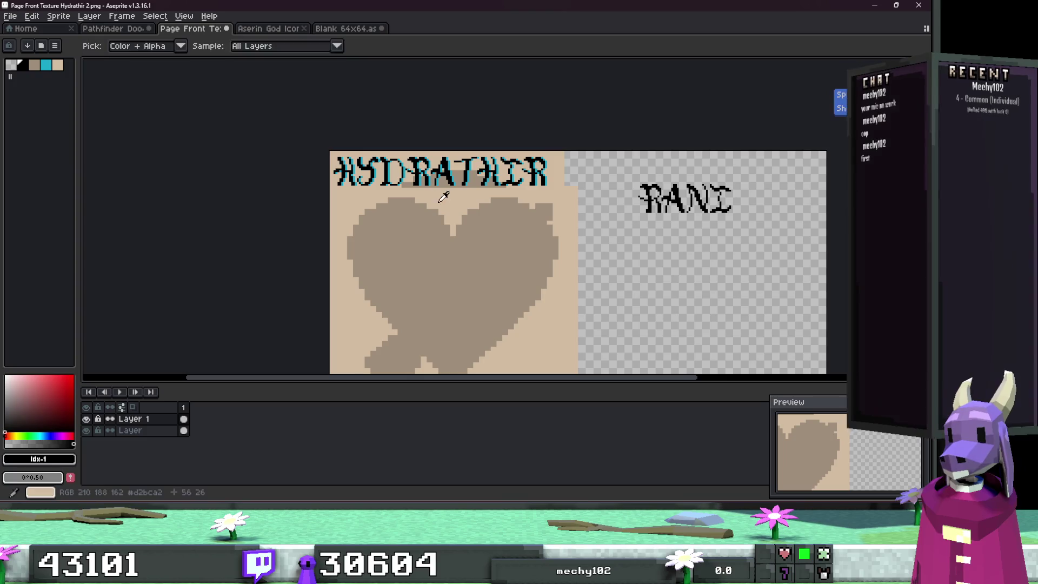
pyautogui.click(58, 65)
pyautogui.click(849, 63)
pyautogui.scroll(1, 587, 189)
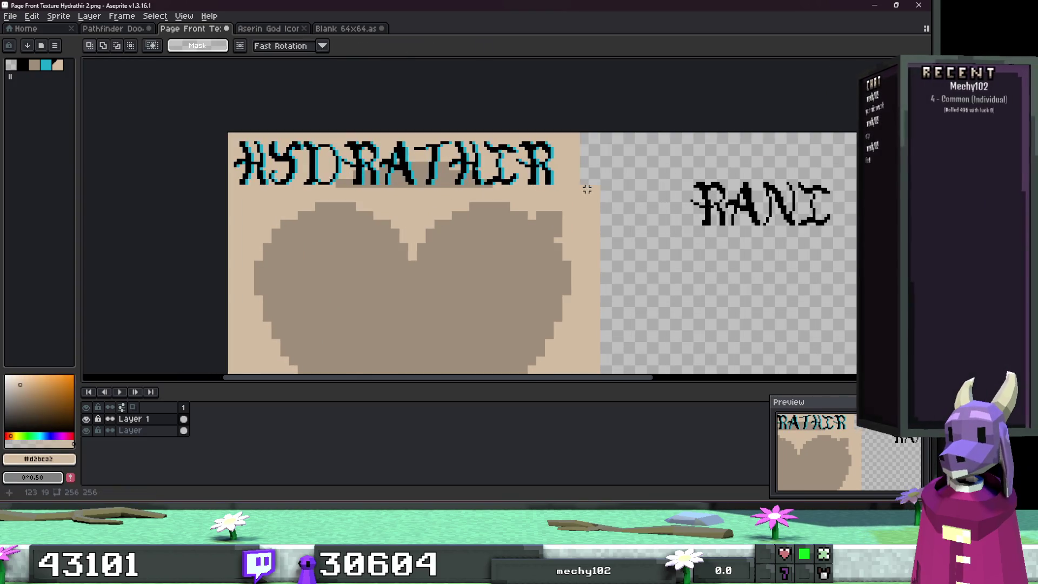
pyautogui.moveTo(595, 186); pyautogui.dragTo(227, 134)
pyautogui.press('Delete')
# Step: Restore the HYDRATHIR title strip by pasting it back onto the background layer
pyautogui.moveTo(647, 162)
pyautogui.mouseDown()
pyautogui.moveTo(794, 234)
pyautogui.moveTo(852, 244)
pyautogui.mouseUp()
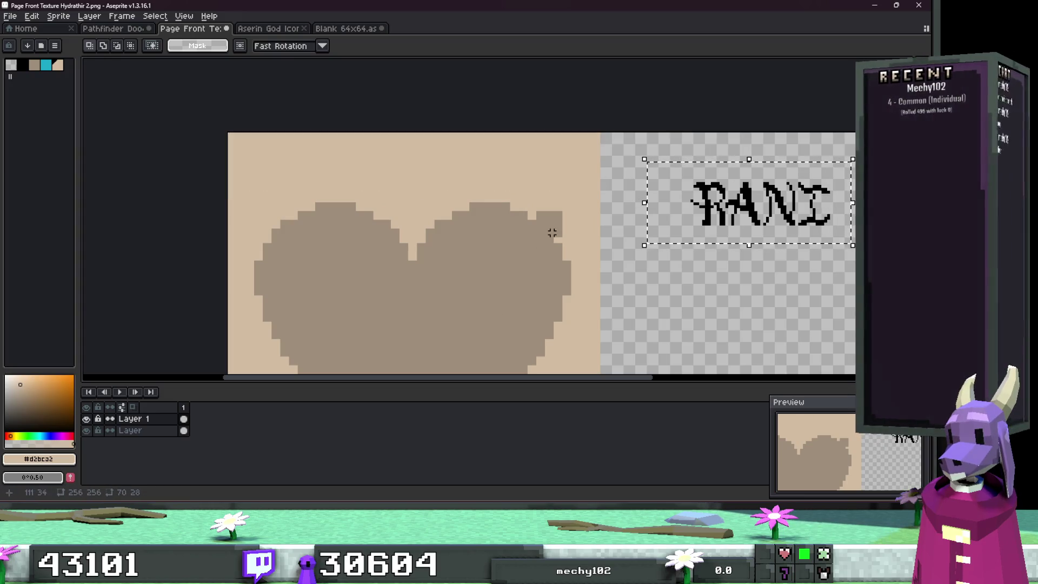
pyautogui.moveTo(627, 188); pyautogui.dragTo(148, 86)
pyautogui.moveTo(613, 200); pyautogui.dragTo(149, 92)
pyautogui.hotkey('ctrl', 'z')
pyautogui.click(130, 430)
pyautogui.hotkey('ctrl', 'v')
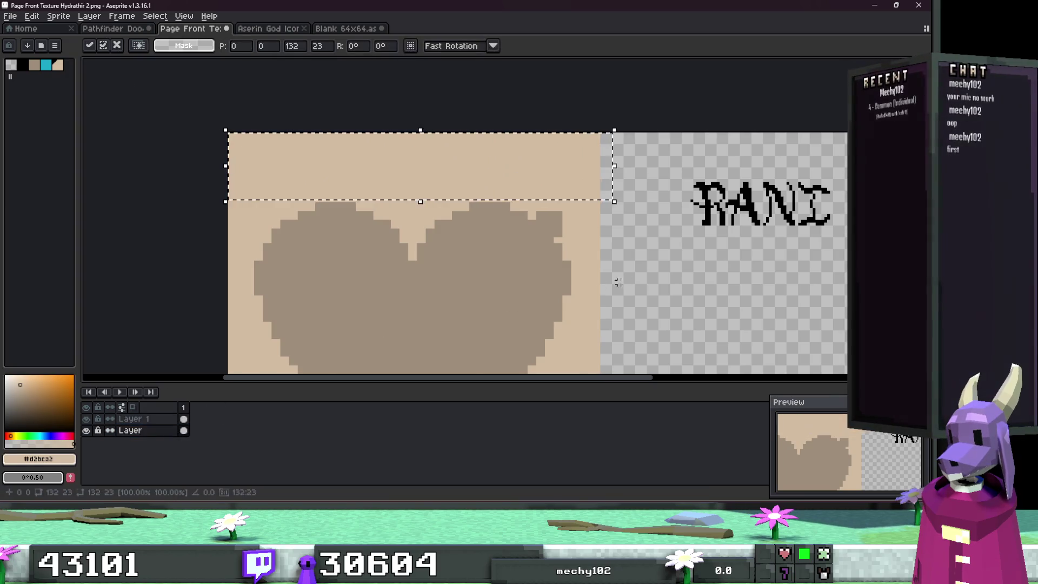
pyautogui.press('Return')
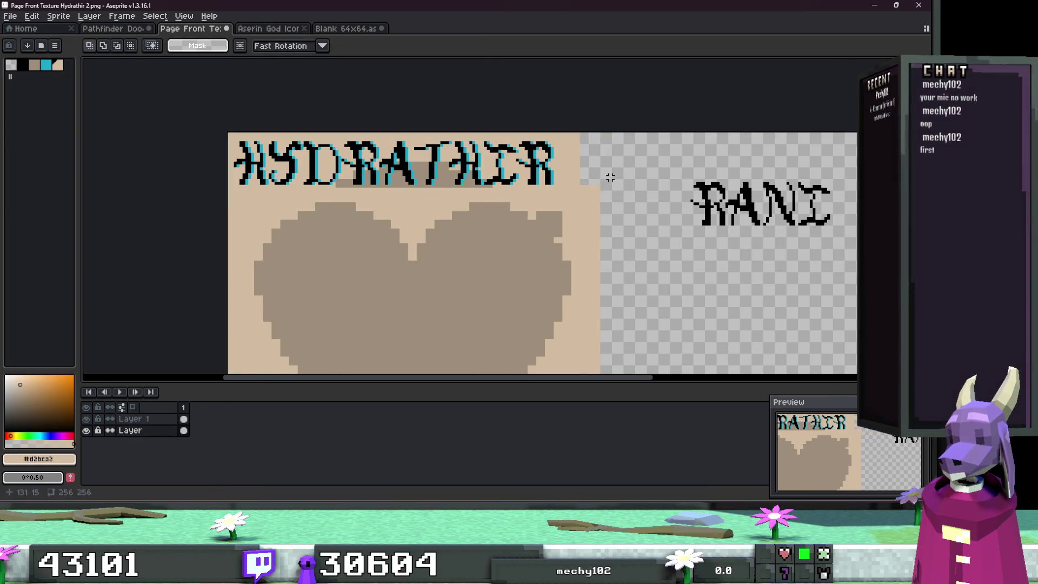
# Step: Erase the thin beige column at the page's right edge and check layer visibility
pyautogui.scroll(-2, 610, 175)
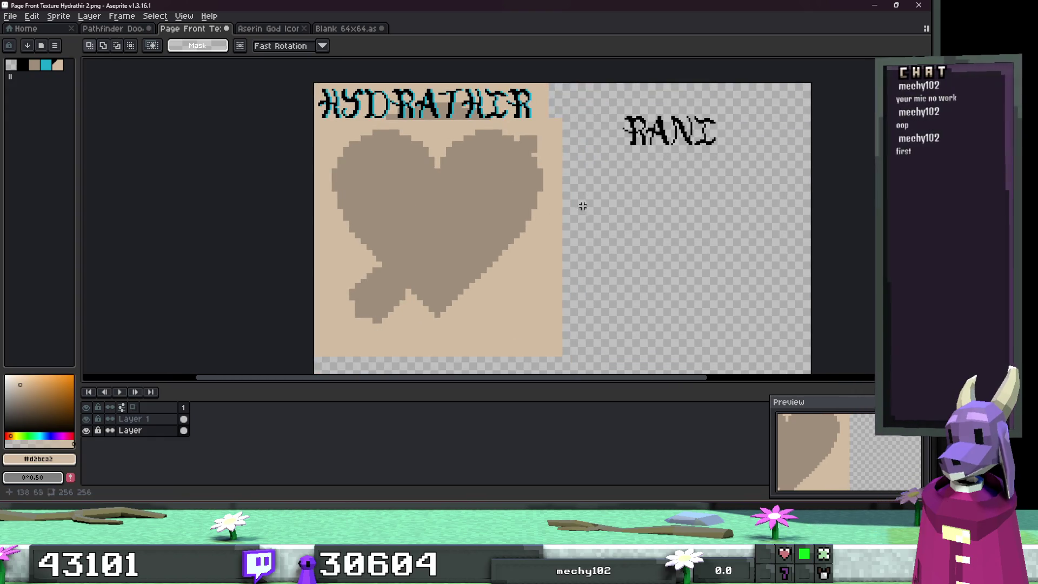
pyautogui.moveTo(583, 365)
pyautogui.mouseDown()
pyautogui.moveTo(542, 116)
pyautogui.moveTo(550, 99)
pyautogui.mouseUp()
pyautogui.press('Delete')
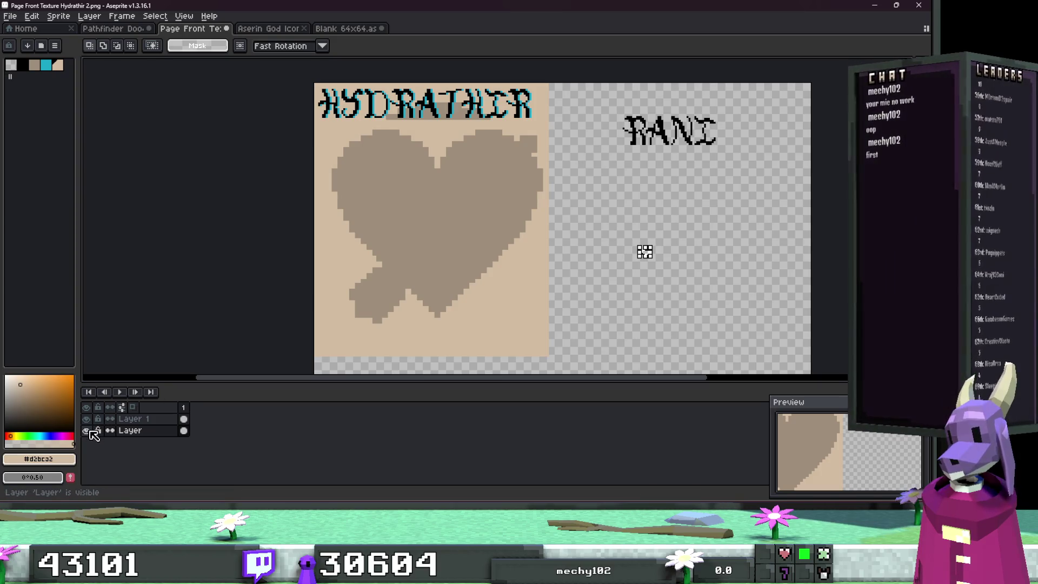
pyautogui.click(86, 418)
pyautogui.click(87, 431)
pyautogui.click(87, 430)
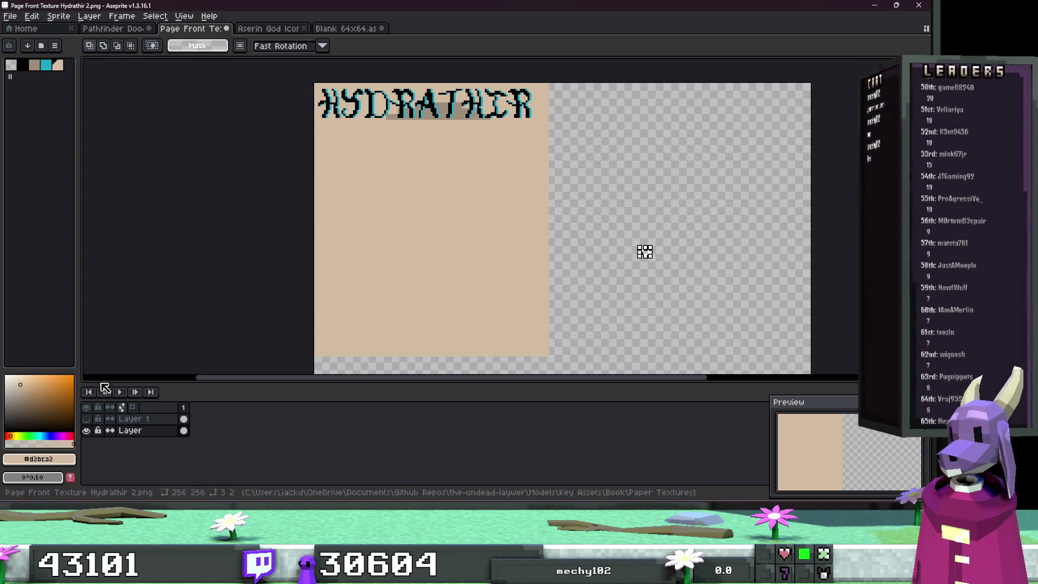
pyautogui.click(86, 418)
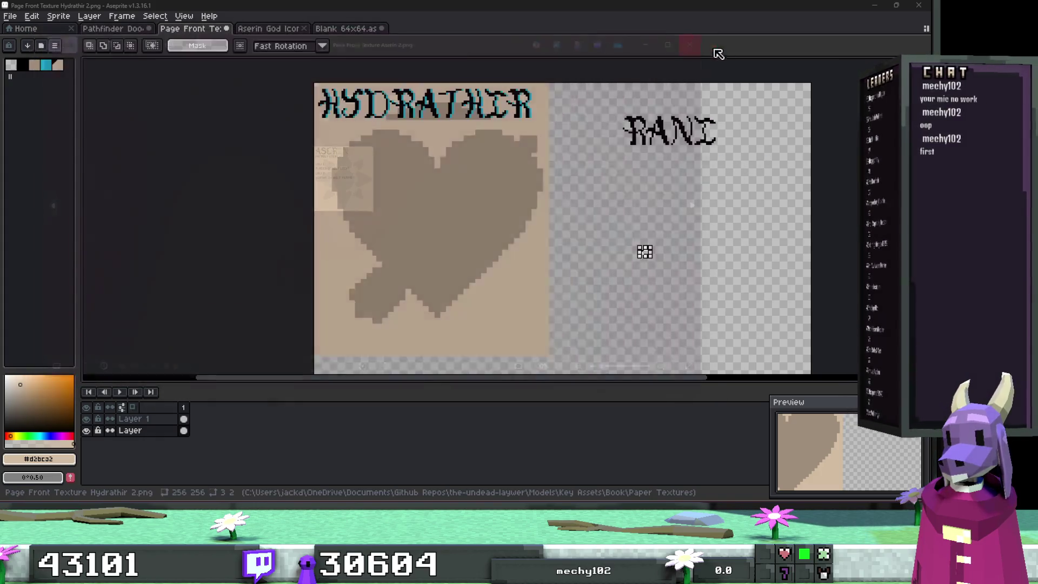
# Step: Select the entire Aserin page image
pyautogui.scroll(2, 453, 140)
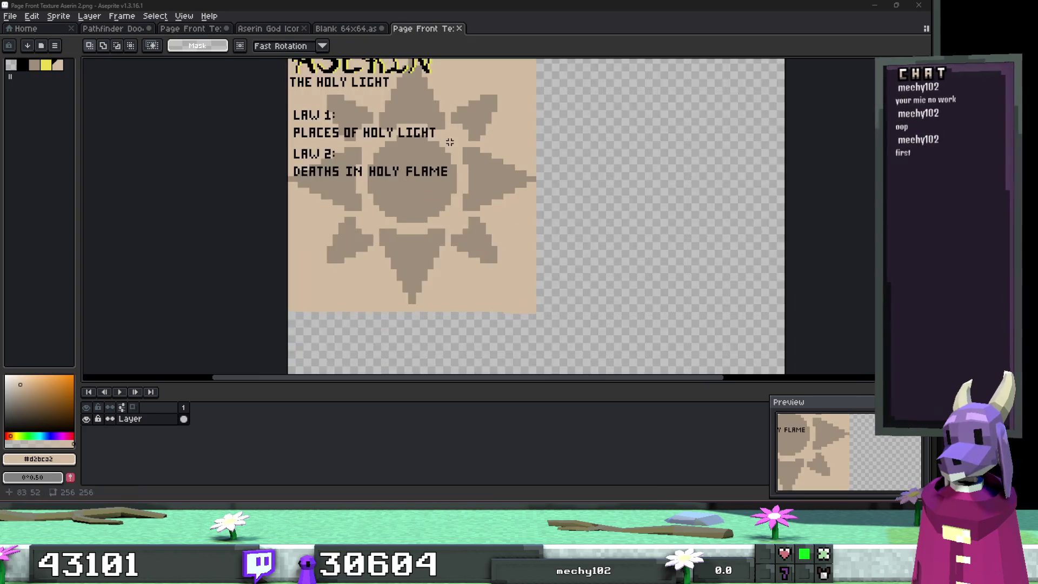
pyautogui.moveTo(574, 345); pyautogui.dragTo(326, 72)
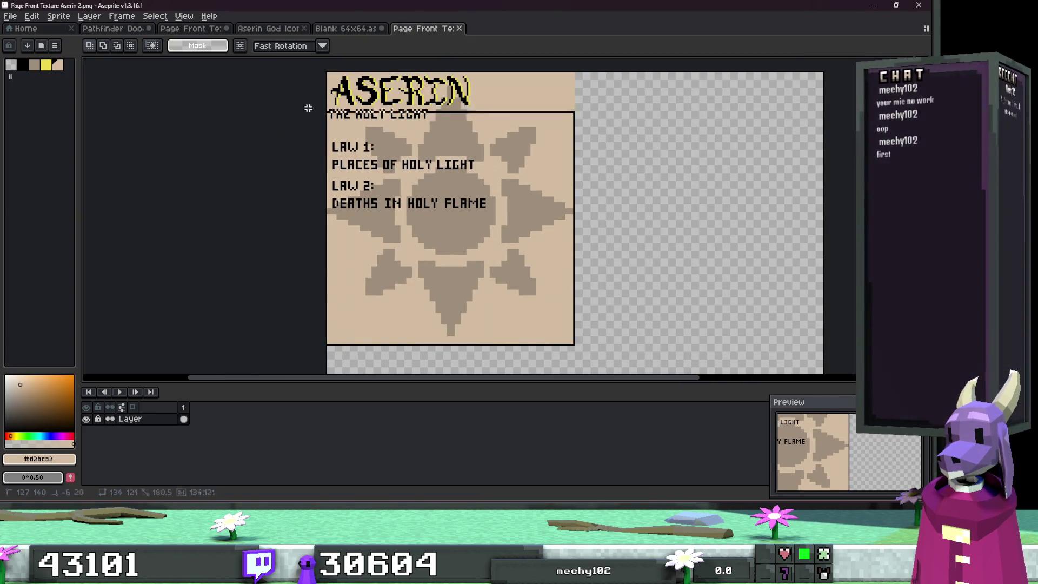
pyautogui.click(262, 30)
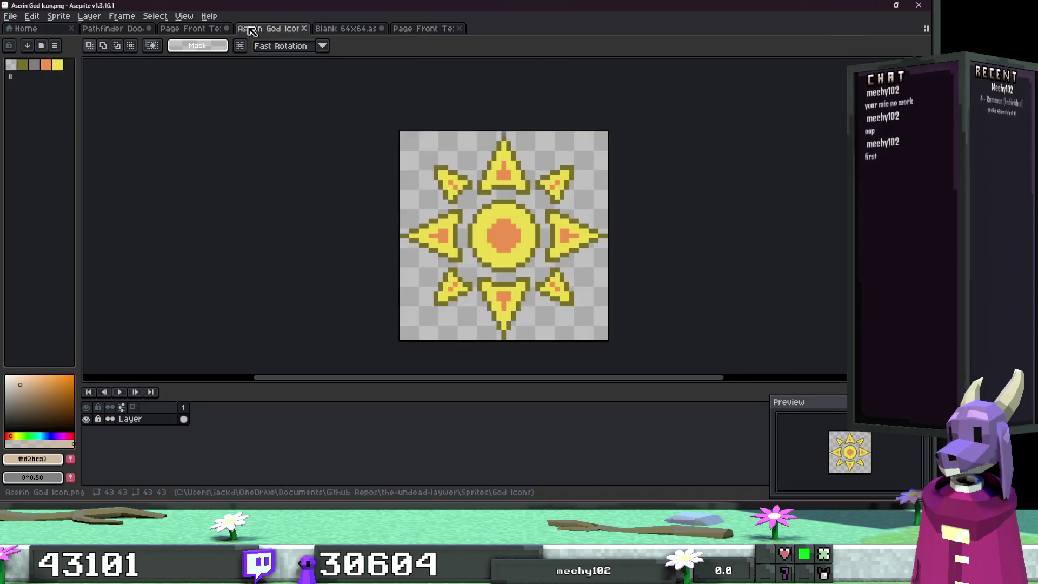
# Step: On the Hydrathir page, hide the layer holding the tan background and HYDRATHIR title
pyautogui.click(207, 30)
pyautogui.click(87, 431)
pyautogui.click(87, 431)
pyautogui.click(87, 431)
pyautogui.doubleClick(147, 433)
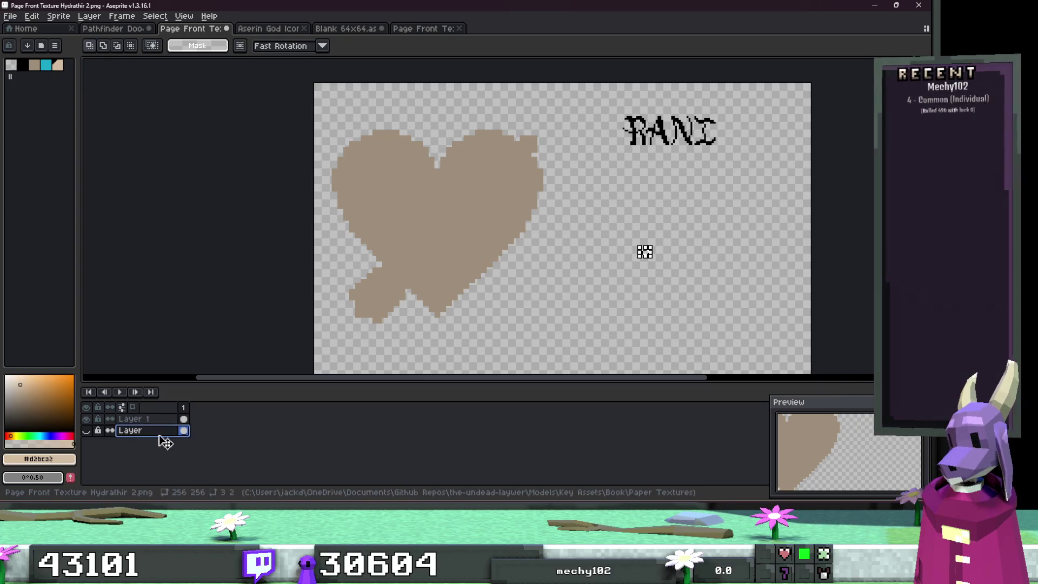
# Step: Delete the tan background and HYDRATHIR title layer, then check the heart layer's properties and options
pyautogui.rightClick(159, 438)
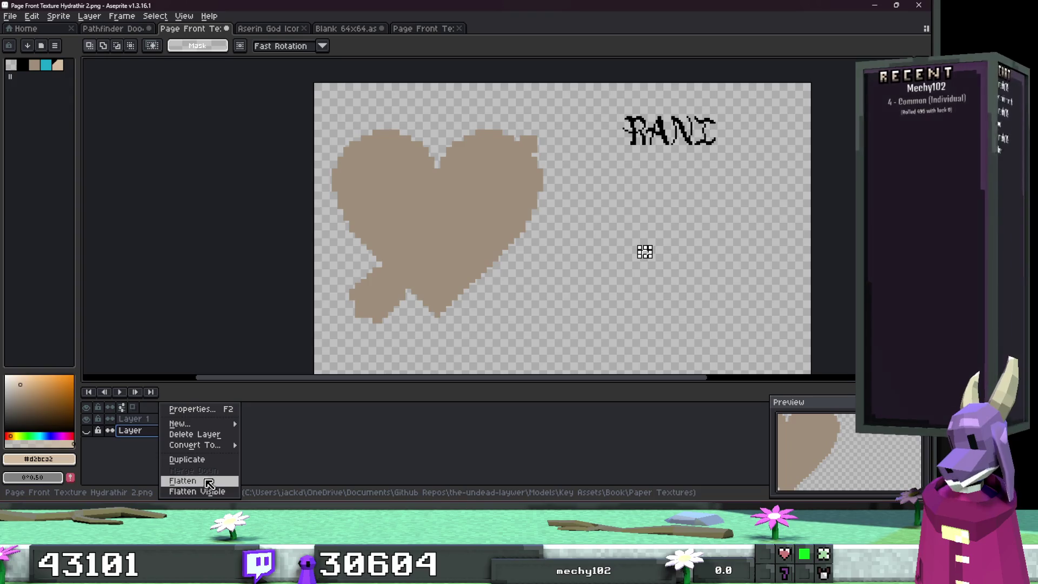
pyautogui.click(191, 435)
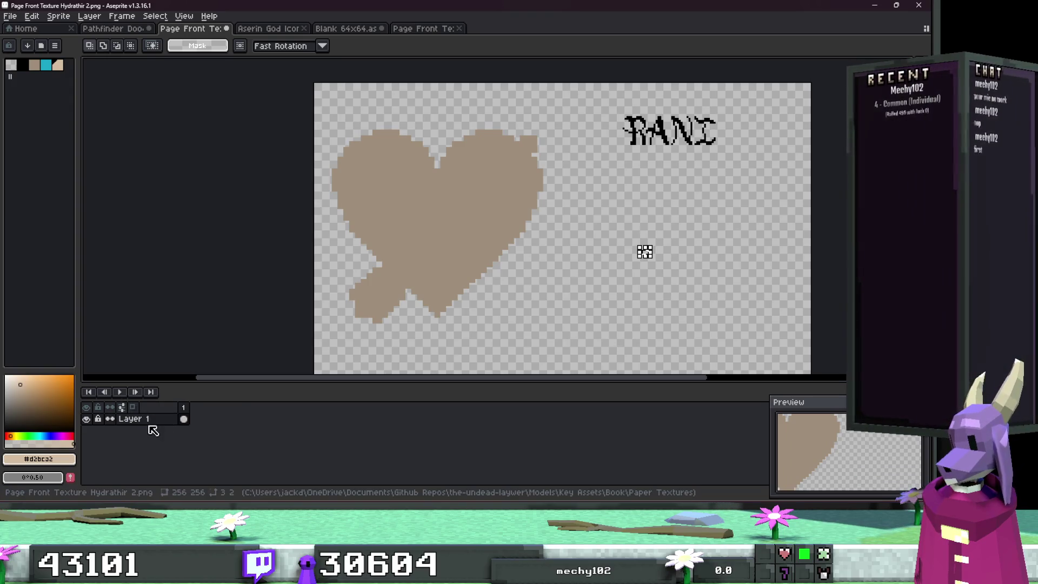
pyautogui.doubleClick(154, 430)
pyautogui.click(553, 225)
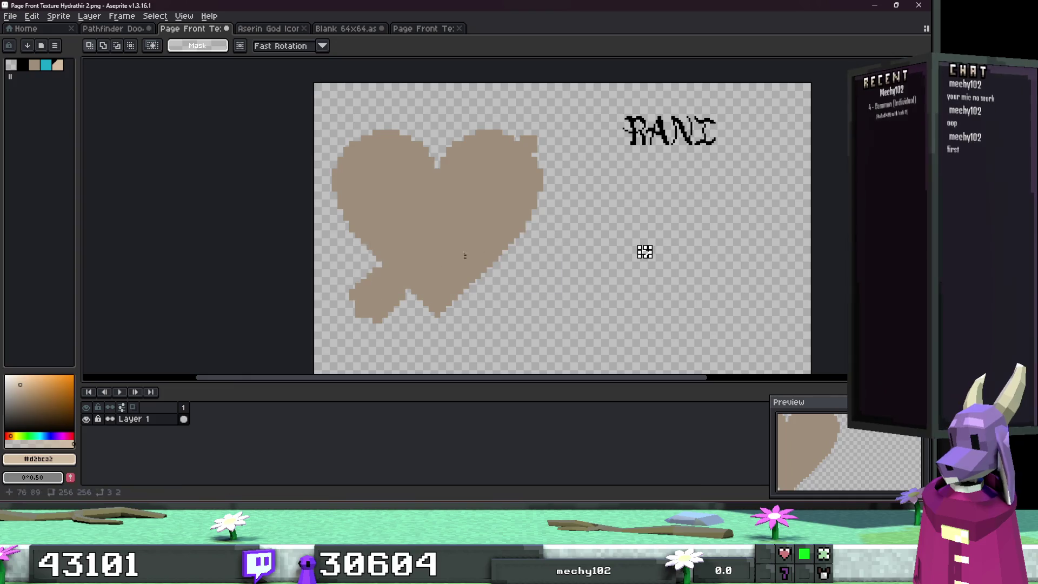
pyautogui.rightClick(217, 459)
pyautogui.click(177, 448)
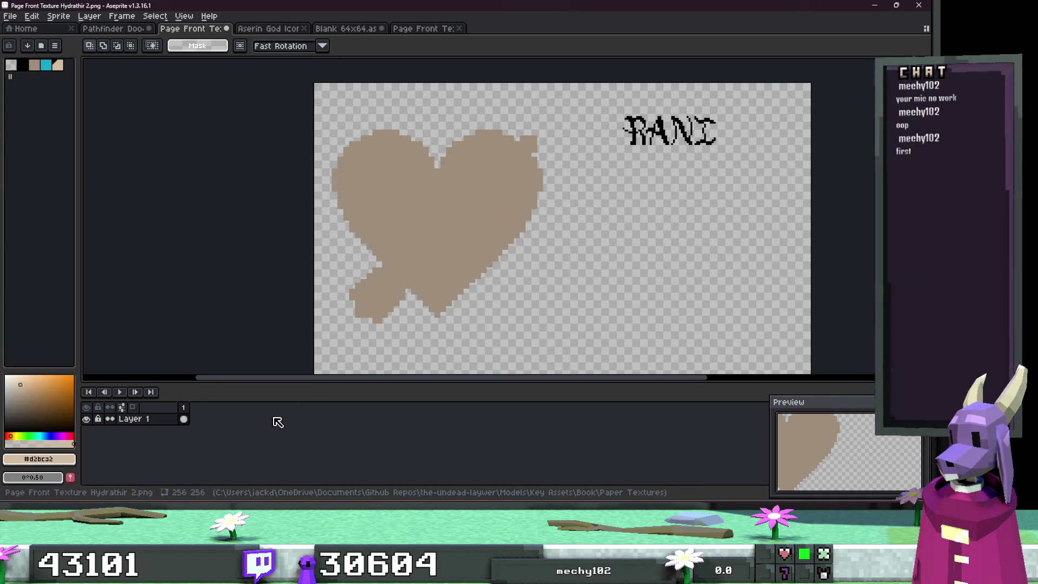
pyautogui.rightClick(130, 419)
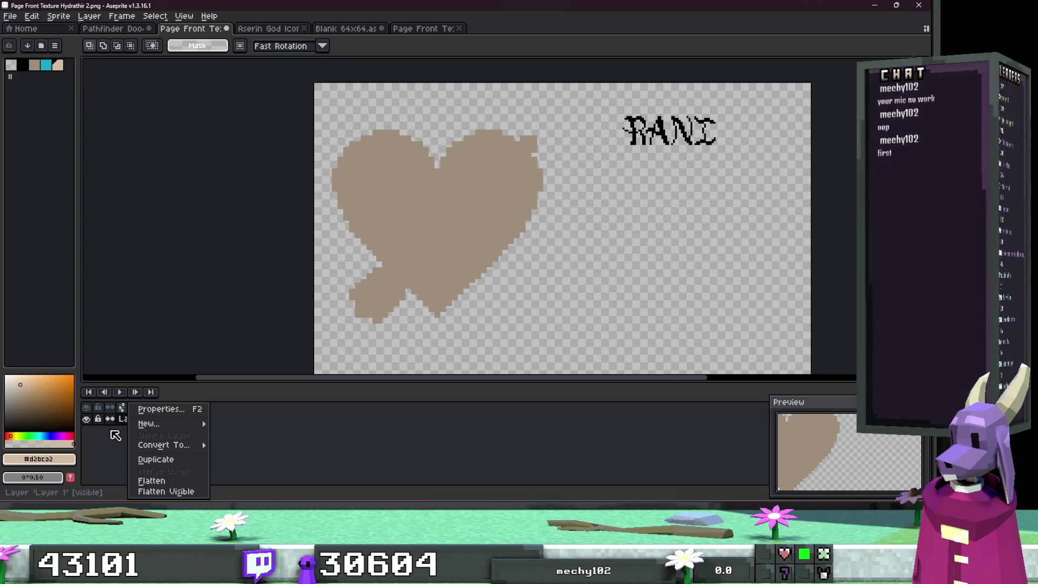
pyautogui.click(113, 435)
# Step: Add a new empty Layer 2 and paste the copied Aserin page into it
pyautogui.rightClick(134, 420)
pyautogui.moveTo(185, 425)
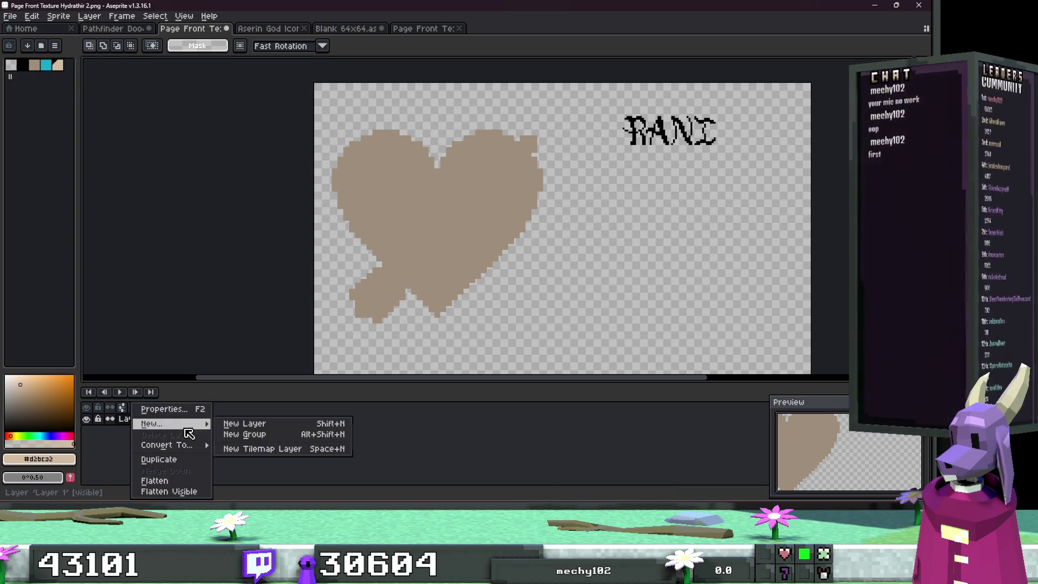
pyautogui.click(281, 425)
pyautogui.hotkey('ctrl', 'v')
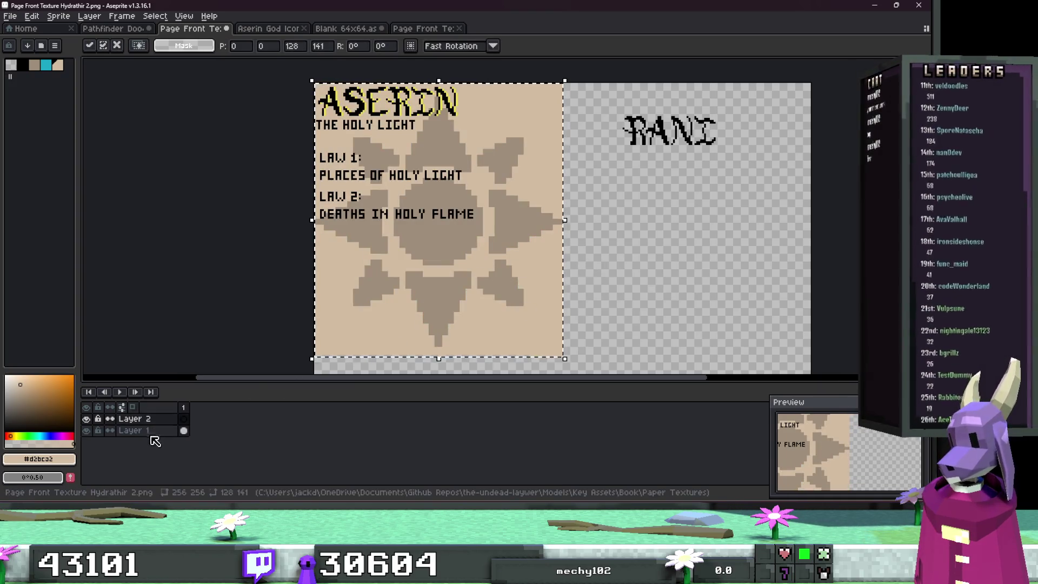
# Step: Commit the pasted page, rename its layer Ref and move it below Layer 1
pyautogui.click(201, 308)
pyautogui.doubleClick(153, 419)
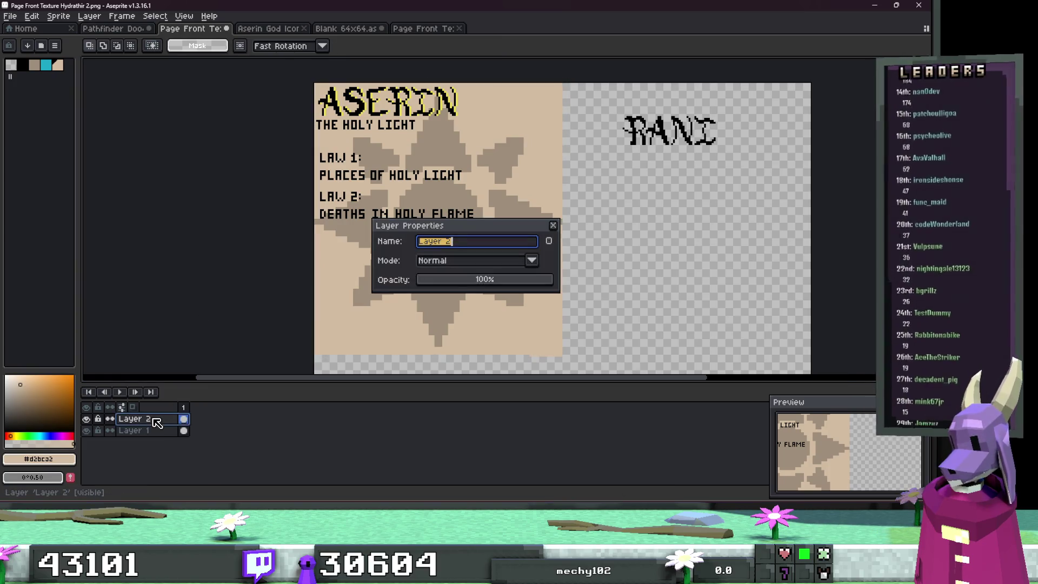
pyautogui.write('Ref')
pyautogui.press('Return')
pyautogui.moveTo(154, 420); pyautogui.dragTo(147, 452)
# Step: Lower the Ref layer's opacity to fade it, then make Layer 1 active again
pyautogui.doubleClick(158, 431)
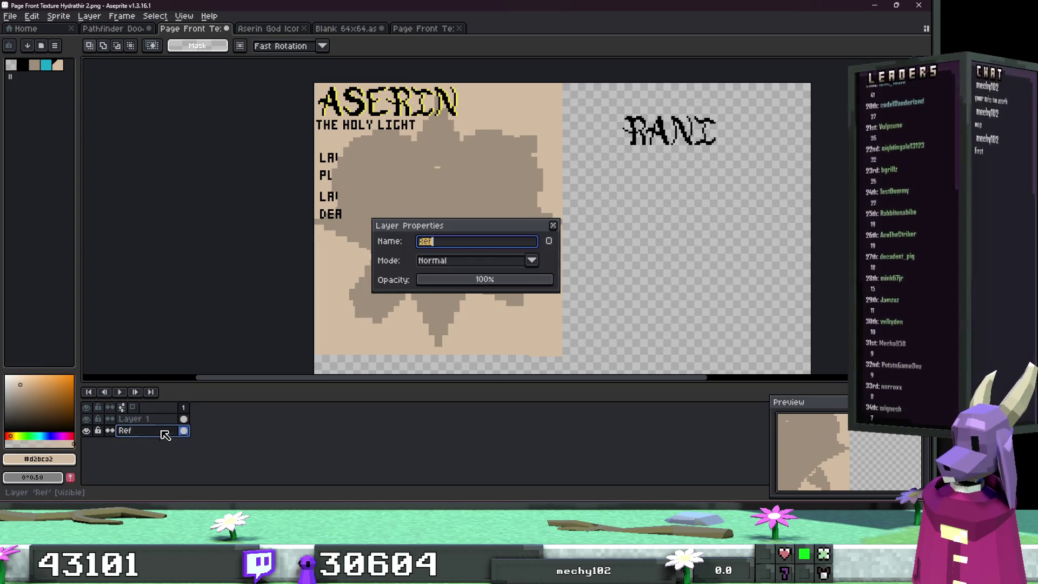
pyautogui.click(484, 281)
pyautogui.moveTo(458, 287); pyautogui.dragTo(465, 284)
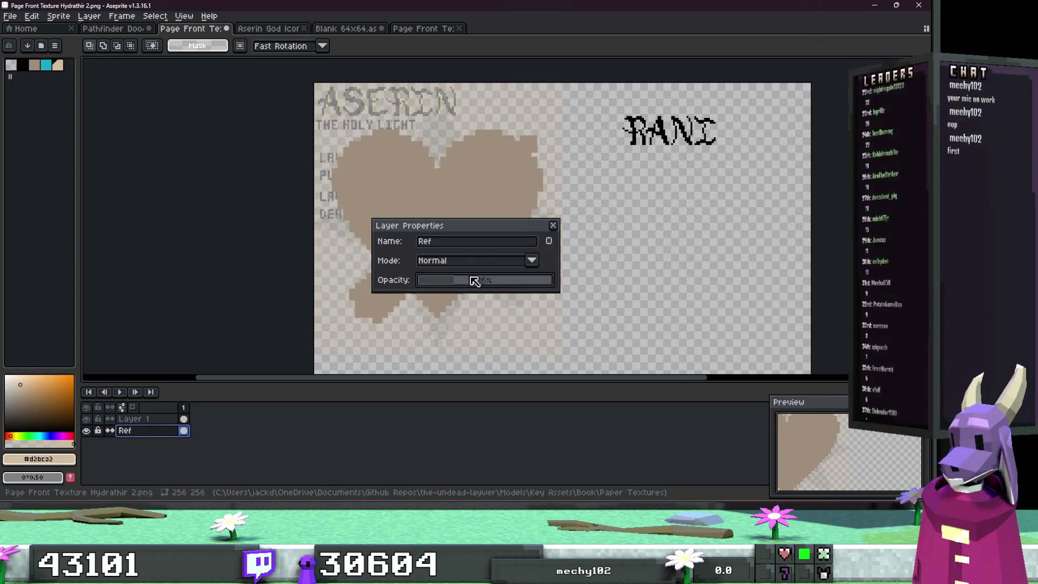
pyautogui.click(553, 226)
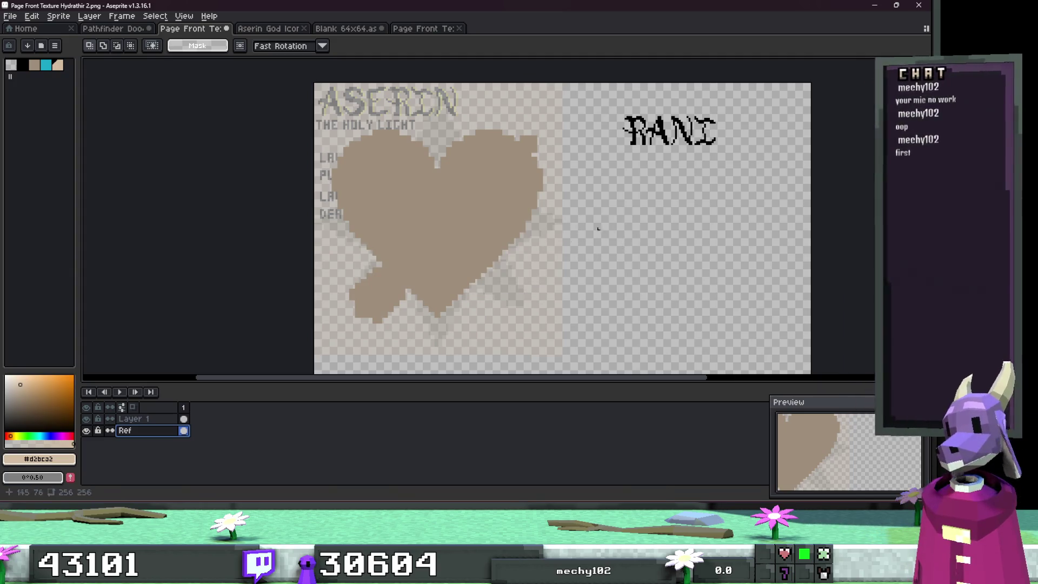
pyautogui.click(133, 419)
# Step: Select the RANI title and move it to the top-left corner of the page
pyautogui.moveTo(693, 125); pyautogui.dragTo(785, 208)
pyautogui.moveTo(708, 180); pyautogui.dragTo(818, 248)
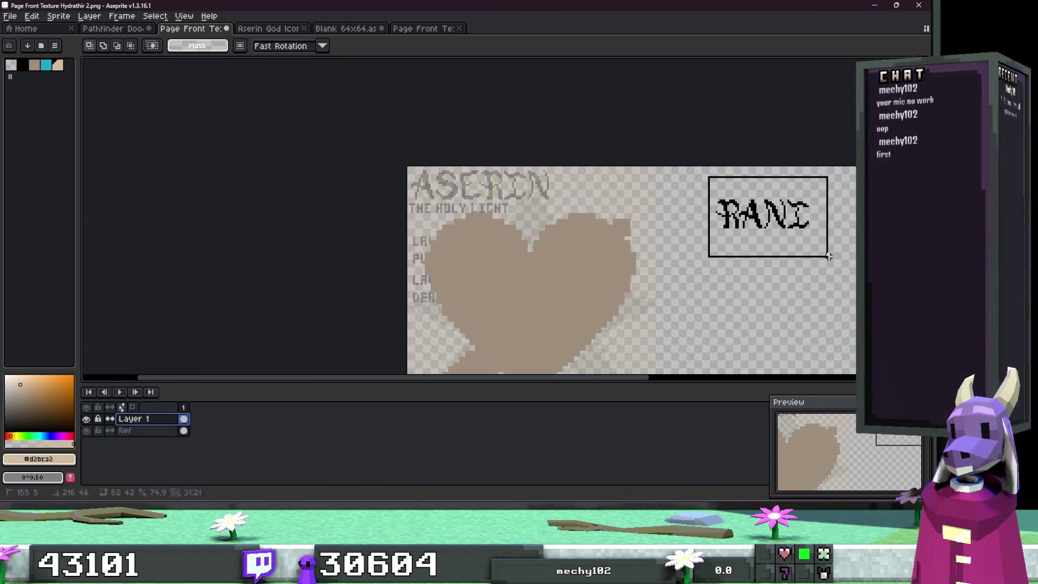
pyautogui.moveTo(762, 213); pyautogui.dragTo(573, 203)
pyautogui.scroll(3, 573, 202)
pyautogui.moveTo(378, 194)
pyautogui.mouseDown()
pyautogui.moveTo(339, 198)
pyautogui.moveTo(352, 202)
pyautogui.mouseUp()
pyautogui.scroll(-3, 352, 202)
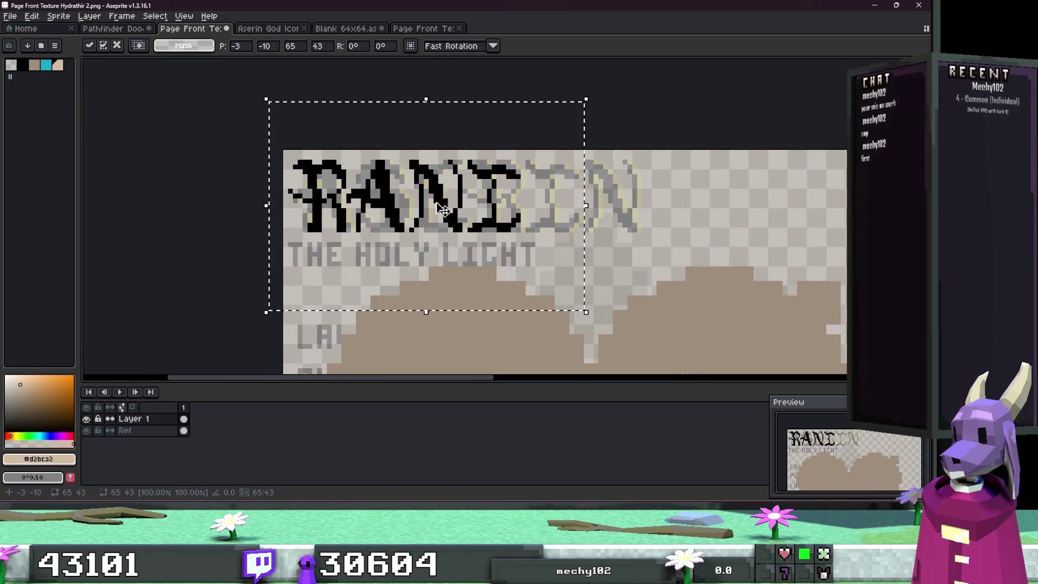
pyautogui.press('Return')
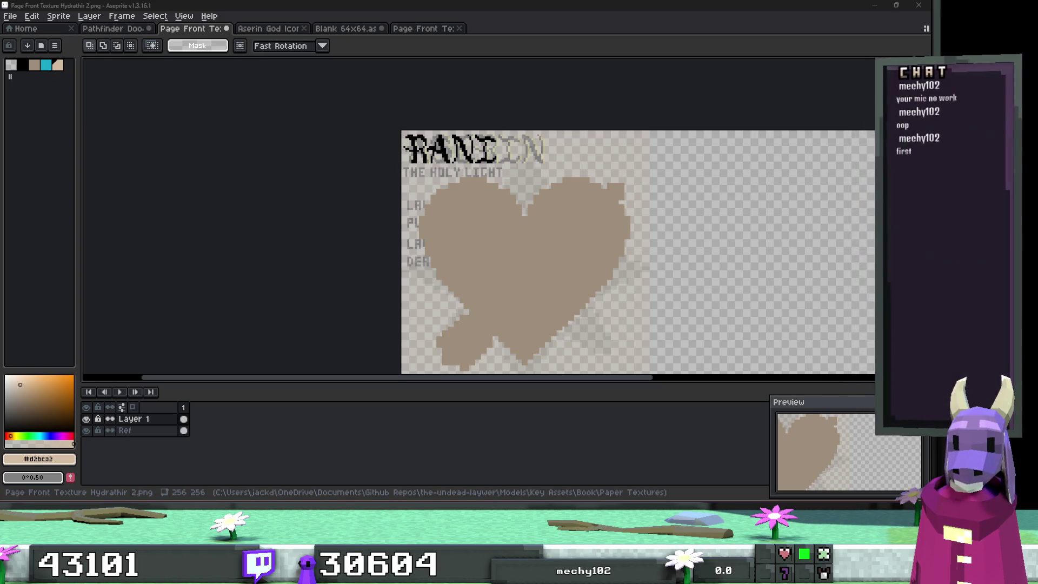
# Step: Search for obsidian in the system app search, then return to Aseprite
pyautogui.press('super')
pyautogui.write('obsidian')
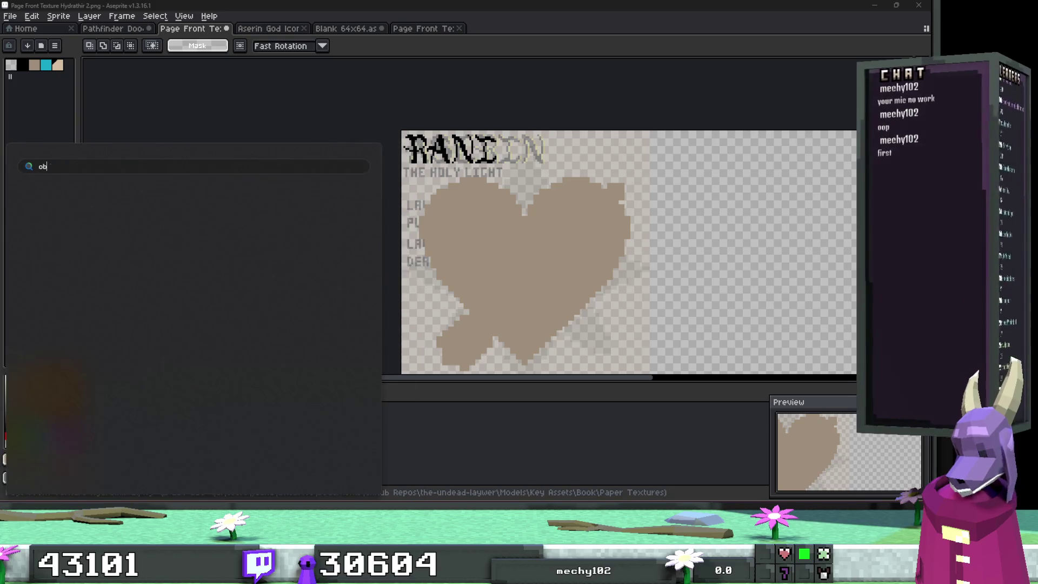
pyautogui.press('Return')
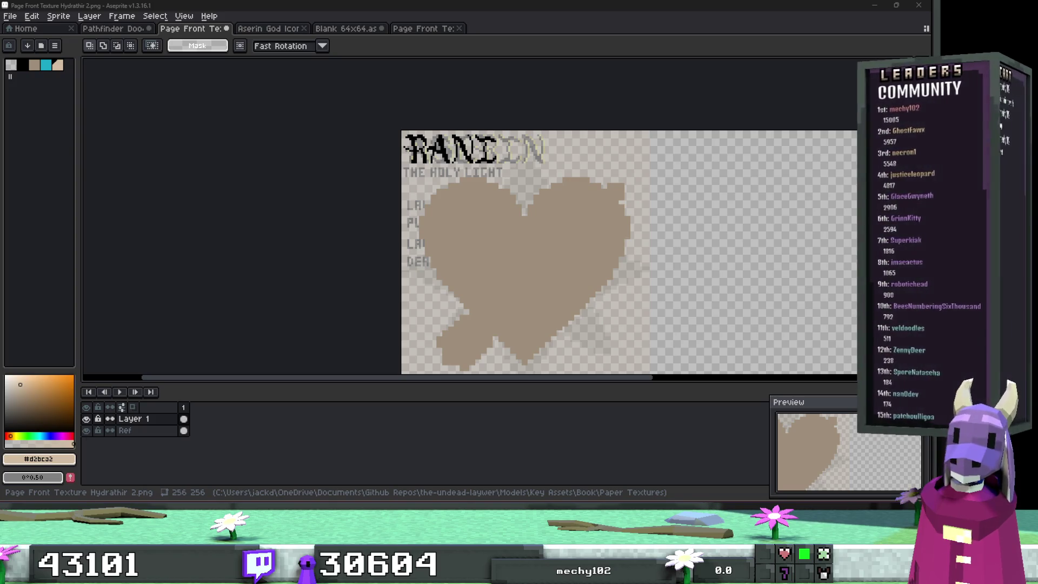
pyautogui.scroll(3, 549, 273)
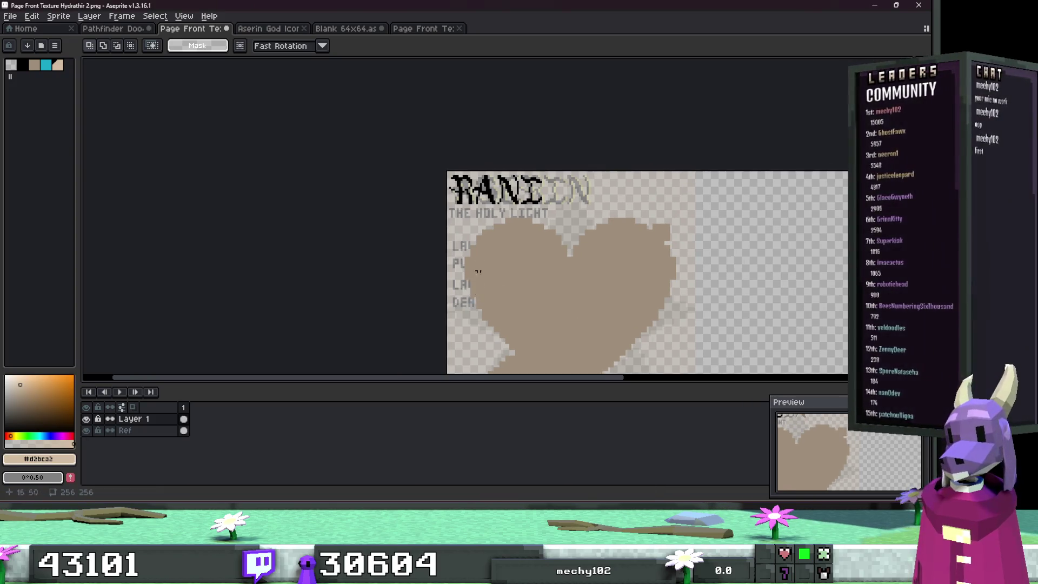
# Step: Switch to a black pencil and draw LIFE in pixels under the RANI title
pyautogui.press('b')
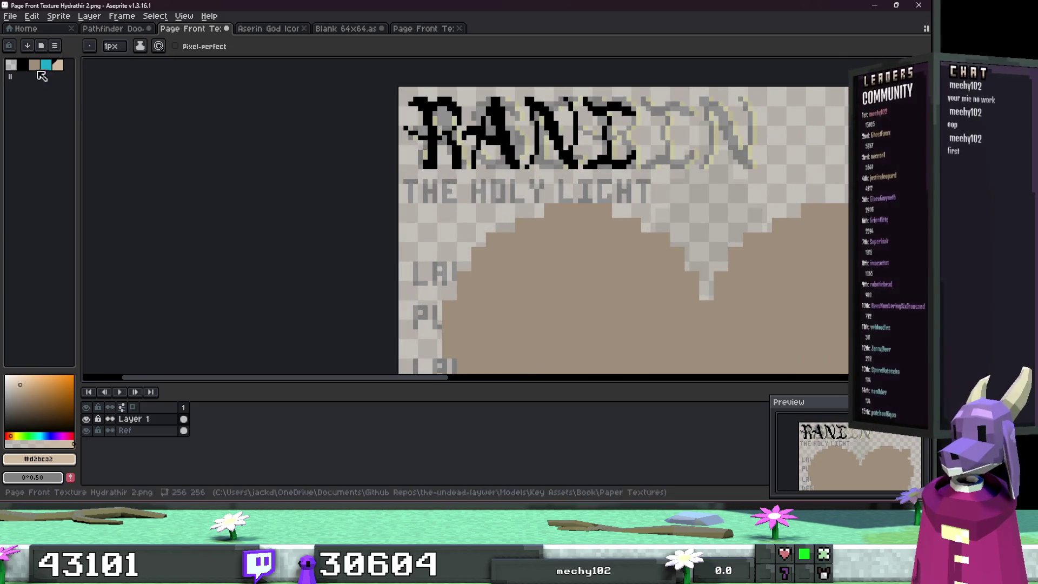
pyautogui.press('x')
pyautogui.scroll(3, 398, 196)
pyautogui.scroll(1, 398, 196)
pyautogui.moveTo(396, 152)
pyautogui.mouseDown()
pyautogui.moveTo(396, 215)
pyautogui.moveTo(428, 214)
pyautogui.mouseUp()
pyautogui.moveTo(460, 156)
pyautogui.mouseDown()
pyautogui.moveTo(474, 154)
pyautogui.moveTo(474, 208)
pyautogui.moveTo(458, 215)
pyautogui.moveTo(489, 215)
pyautogui.moveTo(520, 152)
pyautogui.moveTo(551, 152)
pyautogui.moveTo(598, 213)
pyautogui.moveTo(614, 215)
pyautogui.mouseUp()
pyautogui.click(535, 184)
pyautogui.click(598, 183)
pyautogui.moveTo(599, 153)
pyautogui.mouseDown()
pyautogui.moveTo(615, 153)
pyautogui.moveTo(675, 214)
pyautogui.moveTo(573, 256)
pyautogui.moveTo(502, 258)
pyautogui.moveTo(589, 255)
pyautogui.moveTo(559, 208)
pyautogui.moveTo(590, 195)
pyautogui.moveTo(512, 212)
pyautogui.moveTo(510, 262)
pyautogui.mouseUp()
# Step: Draw the letters C, R and E of CREATION, trimming a pixel to shape the R
pyautogui.click(621, 211)
pyautogui.moveTo(511, 199)
pyautogui.mouseDown()
pyautogui.moveTo(527, 198)
pyautogui.moveTo(542, 221)
pyautogui.moveTo(523, 236)
pyautogui.moveTo(541, 262)
pyautogui.mouseUp()
pyautogui.rightClick(542, 230)
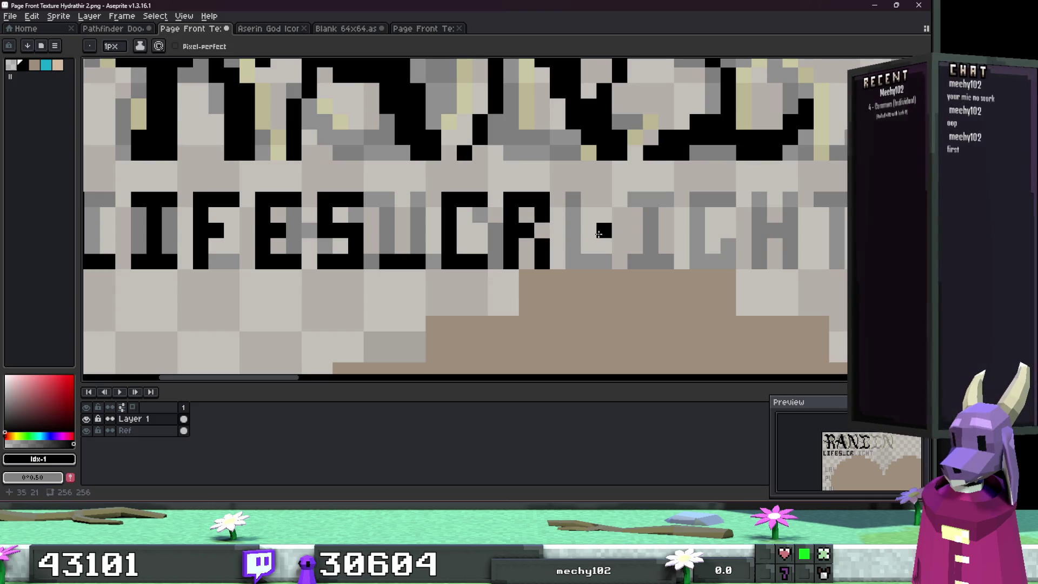
pyautogui.moveTo(573, 199); pyautogui.dragTo(593, 265)
pyautogui.click(604, 262)
pyautogui.click(589, 230)
pyautogui.moveTo(588, 200)
pyautogui.mouseDown()
pyautogui.moveTo(604, 200)
pyautogui.moveTo(476, 231)
pyautogui.mouseUp()
# Step: Finish CREATION with A, T, I, O and N, erasing an extra column to form the A
pyautogui.moveTo(482, 268)
pyautogui.mouseDown()
pyautogui.moveTo(516, 205)
pyautogui.moveTo(513, 251)
pyautogui.moveTo(526, 212)
pyautogui.moveTo(526, 254)
pyautogui.mouseUp()
pyautogui.moveTo(543, 205)
pyautogui.mouseDown()
pyautogui.moveTo(591, 205)
pyautogui.moveTo(560, 268)
pyautogui.mouseUp()
pyautogui.press('b')
pyautogui.moveTo(606, 206)
pyautogui.mouseDown()
pyautogui.moveTo(654, 205)
pyautogui.moveTo(606, 267)
pyautogui.moveTo(637, 267)
pyautogui.mouseUp()
pyautogui.moveTo(668, 206)
pyautogui.mouseDown()
pyautogui.moveTo(670, 272)
pyautogui.moveTo(699, 205)
pyautogui.moveTo(675, 204)
pyautogui.mouseUp()
pyautogui.moveTo(730, 271)
pyautogui.mouseDown()
pyautogui.moveTo(744, 219)
pyautogui.moveTo(763, 262)
pyautogui.moveTo(776, 200)
pyautogui.mouseUp()
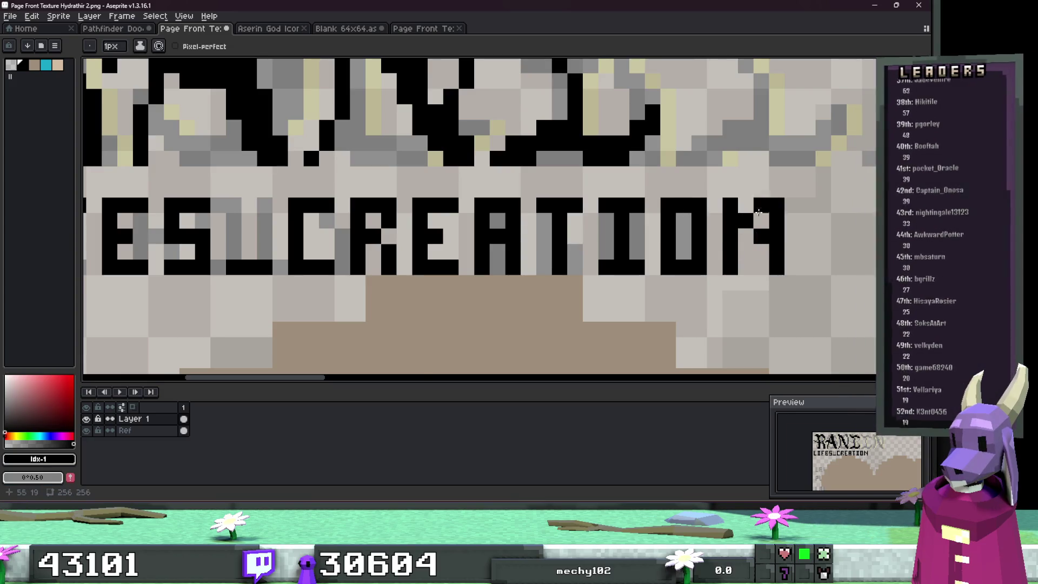
pyautogui.scroll(-3, 641, 272)
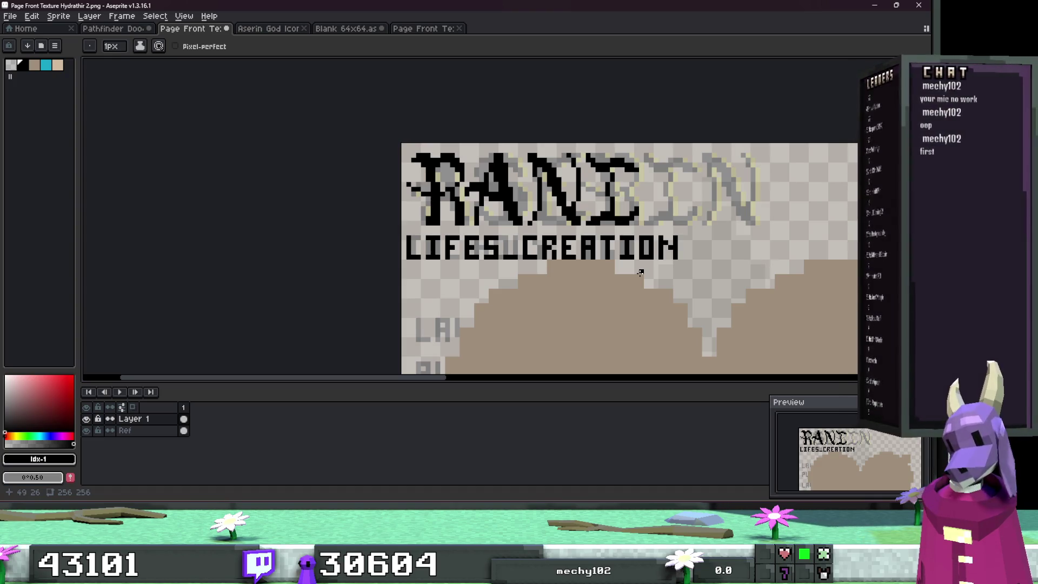
pyautogui.scroll(3, 503, 261)
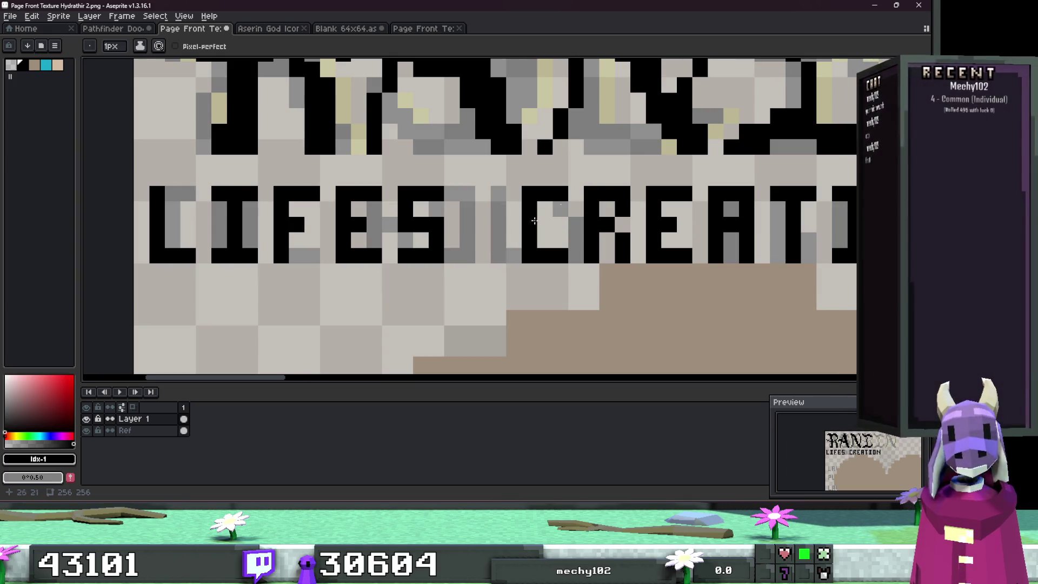
pyautogui.scroll(-4, 398, 221)
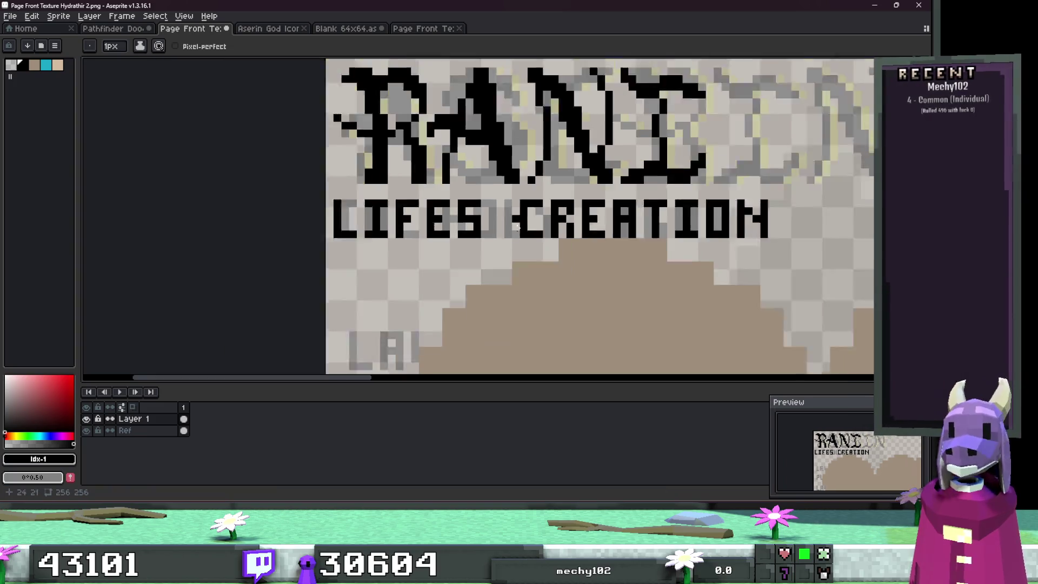
# Step: Draw LAW in black pixels over the guide text, toggling Layer 1 to compare
pyautogui.scroll(5, 397, 221)
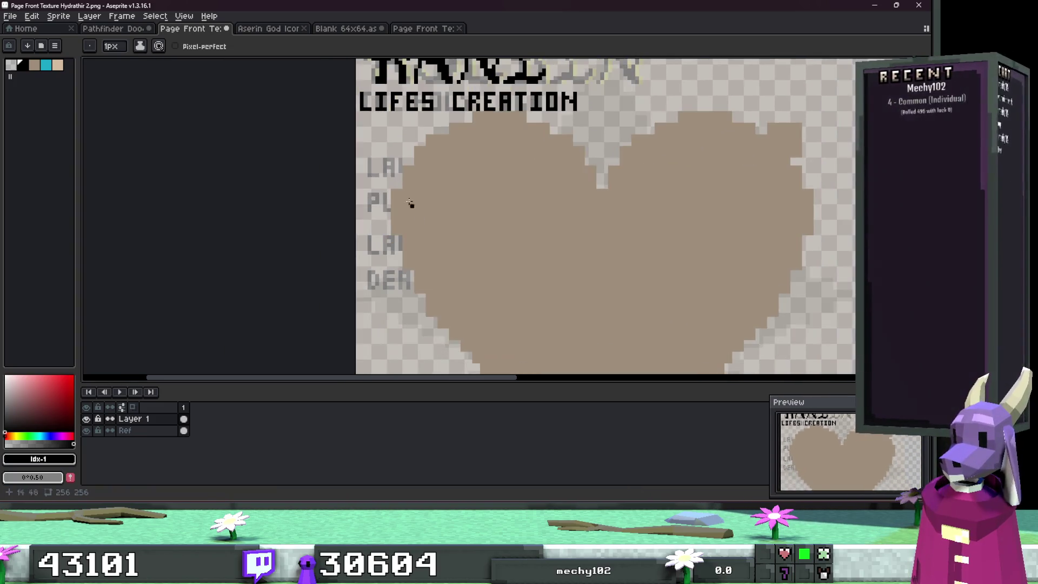
pyautogui.moveTo(340, 124)
pyautogui.mouseDown()
pyautogui.moveTo(390, 228)
pyautogui.moveTo(481, 132)
pyautogui.moveTo(473, 202)
pyautogui.moveTo(458, 179)
pyautogui.mouseUp()
pyautogui.moveTo(526, 133); pyautogui.dragTo(527, 201)
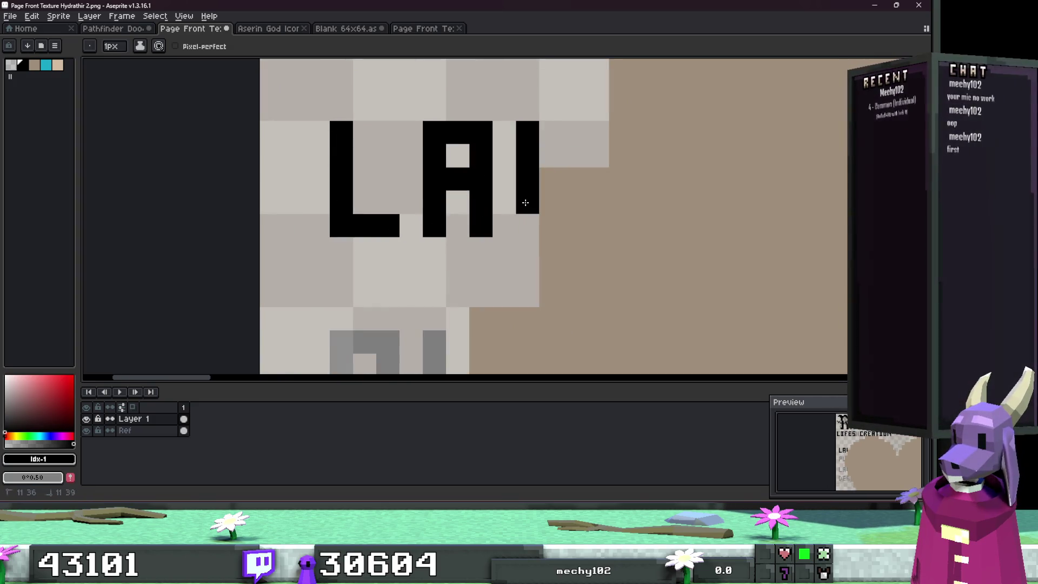
pyautogui.click(86, 418)
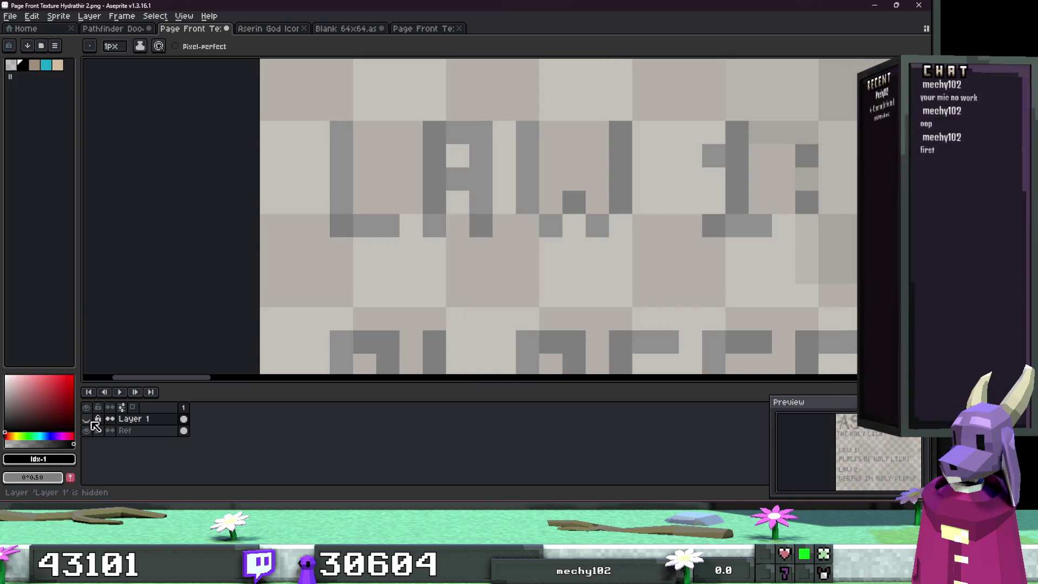
pyautogui.click(86, 419)
pyautogui.moveTo(551, 226)
pyautogui.mouseDown()
pyautogui.moveTo(593, 224)
pyautogui.moveTo(617, 135)
pyautogui.mouseUp()
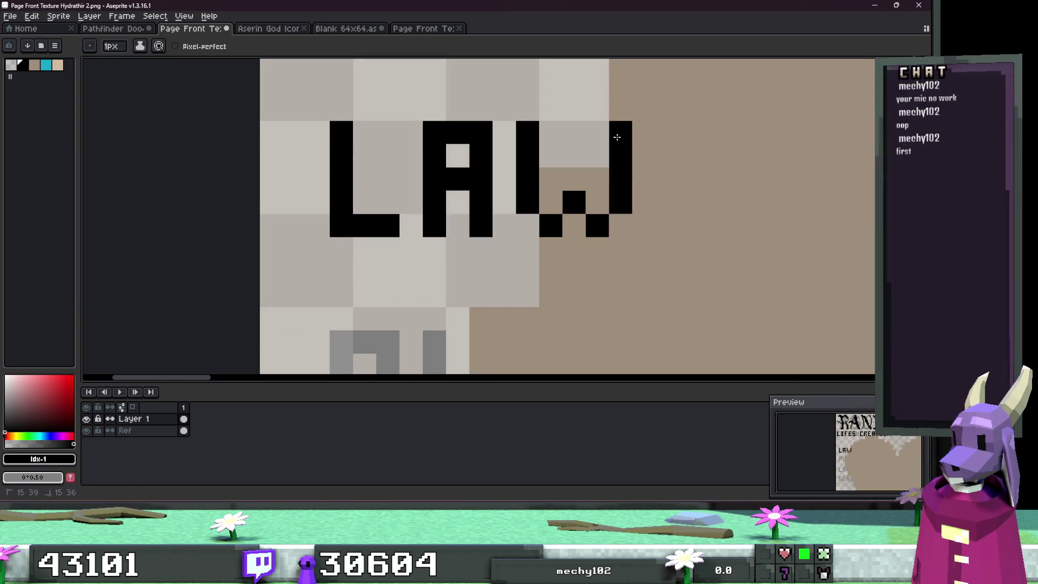
pyautogui.hscroll(3, 486, 216)
pyautogui.click(86, 418)
pyautogui.click(87, 419)
# Step: Draw the 1 with its flag and base, then the colon, completing LAW 1:
pyautogui.click(564, 165)
pyautogui.moveTo(588, 142); pyautogui.dragTo(584, 232)
pyautogui.click(564, 235)
pyautogui.click(611, 235)
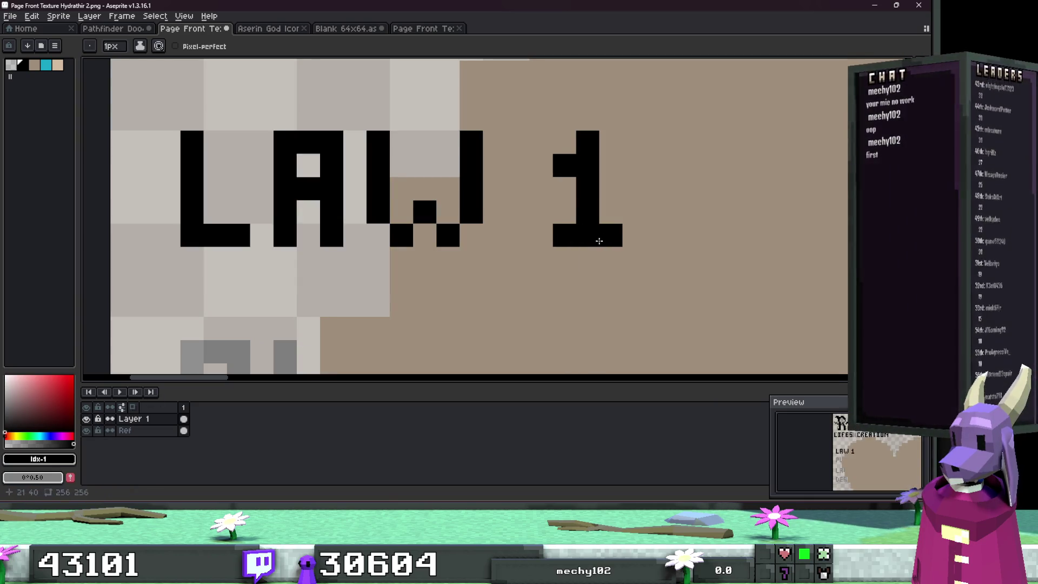
pyautogui.click(86, 419)
pyautogui.click(87, 419)
pyautogui.click(87, 419)
pyautogui.click(86, 419)
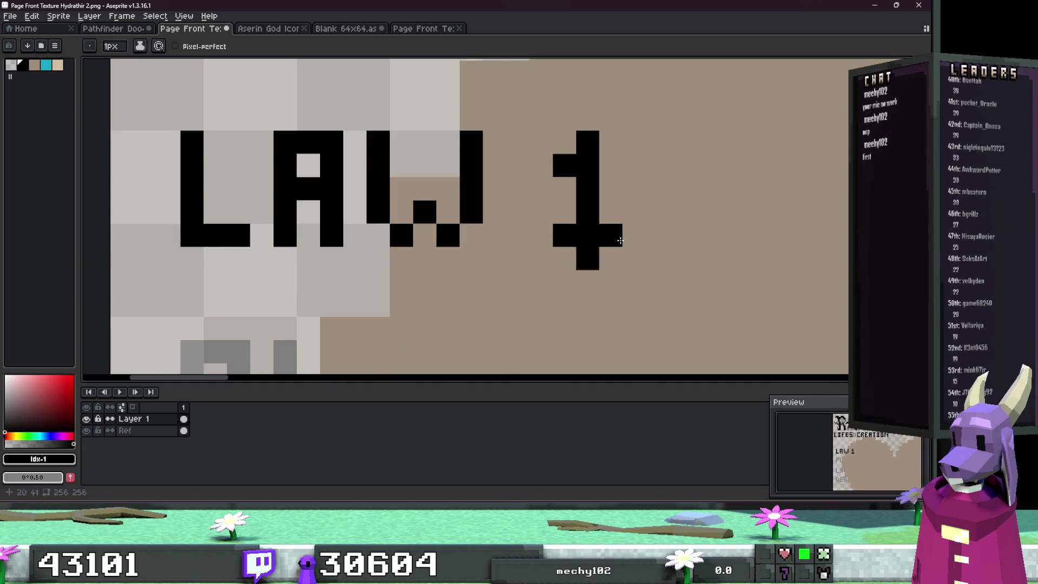
pyautogui.click(657, 211)
pyautogui.click(657, 165)
pyautogui.scroll(-4, 572, 243)
pyautogui.scroll(-2, 572, 243)
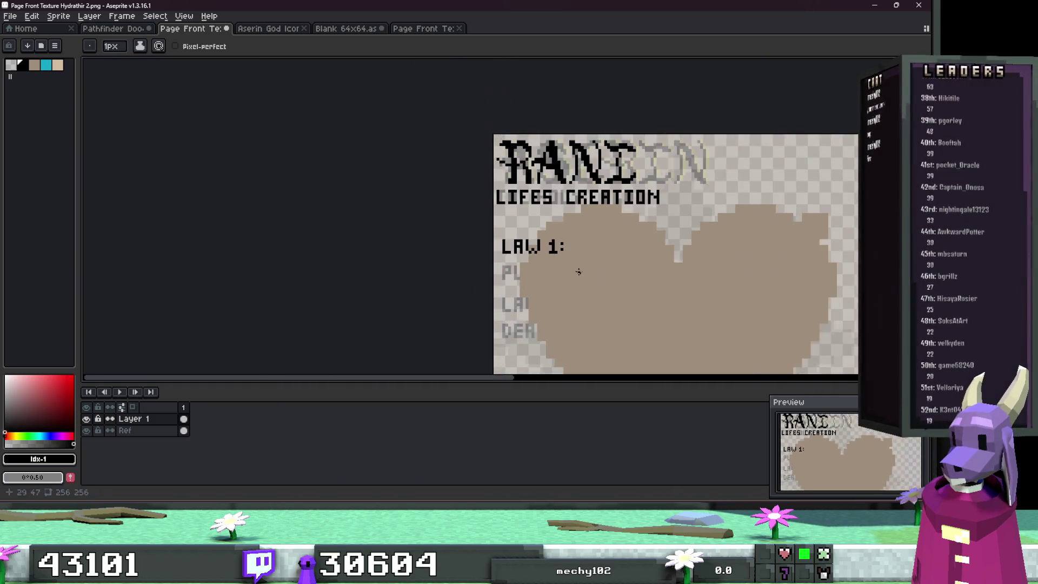
# Step: Add a new layer named Text and paste the title lettering onto it
pyautogui.press('w')
pyautogui.scroll(2, 558, 196)
pyautogui.scroll(1, 558, 196)
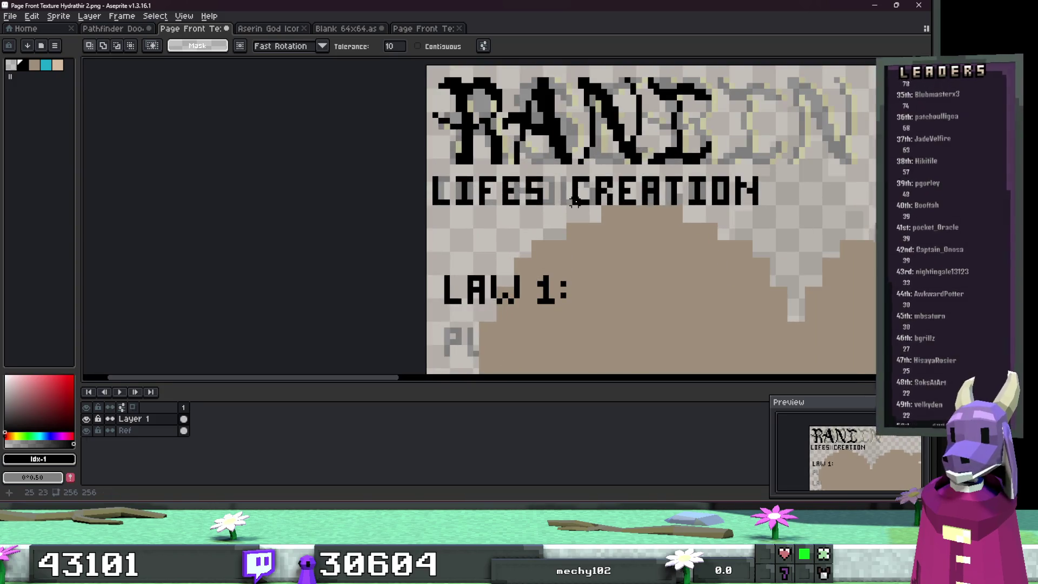
pyautogui.click(86, 419)
pyautogui.rightClick(150, 419)
pyautogui.moveTo(179, 423)
pyautogui.click(253, 425)
pyautogui.hotkey('shift', 'p')
pyautogui.write('Text')
pyautogui.press('Return')
pyautogui.hotkey('ctrl', 'v')
pyautogui.press('Return')
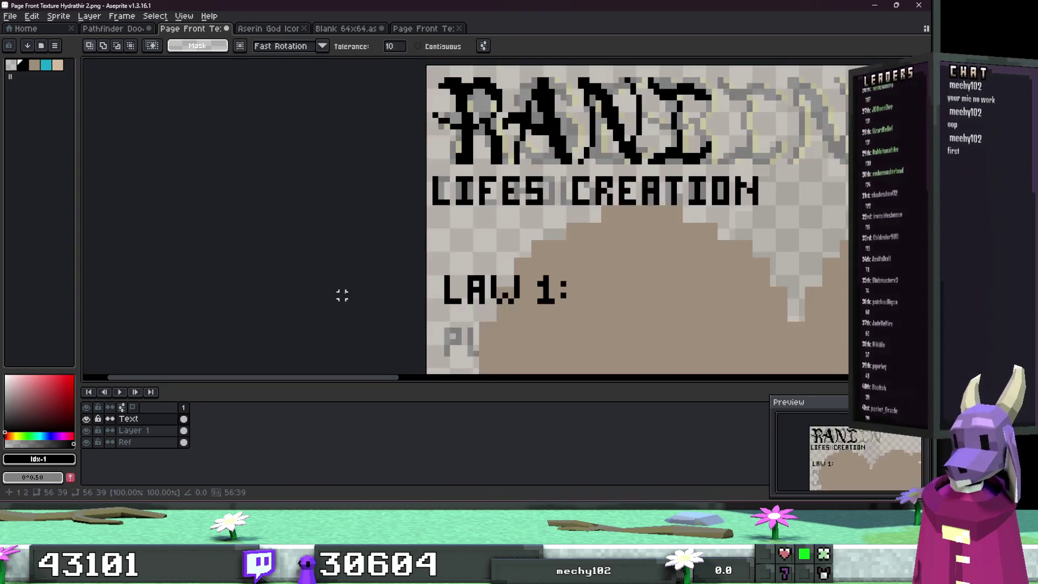
pyautogui.scroll(-3, 283, 238)
# Step: On Layer 1, pick the beige page colour, then hide the layer to reveal the guide lettering
pyautogui.click(156, 431)
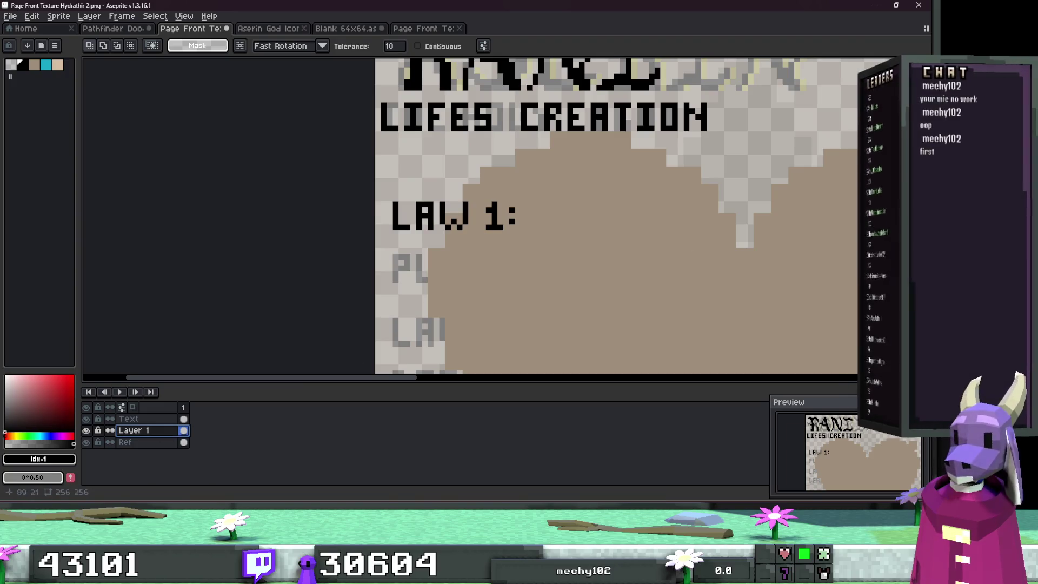
pyautogui.press('b')
pyautogui.keyDown('alt'); pyautogui.click(493, 243); pyautogui.keyUp('alt')
pyautogui.scroll(4, 453, 222)
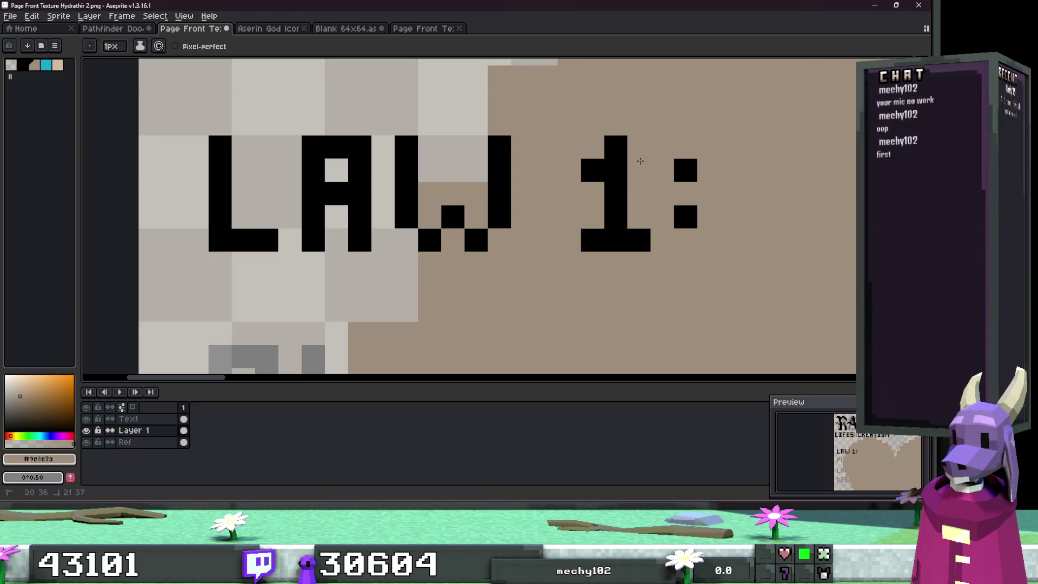
pyautogui.scroll(-6, 660, 172)
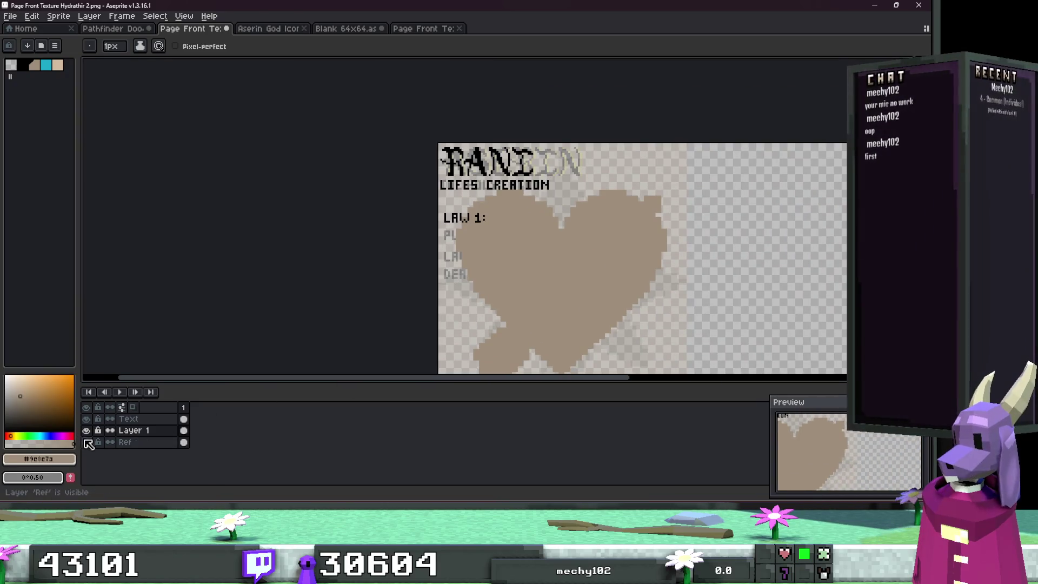
pyautogui.click(86, 430)
pyautogui.scroll(3, 472, 232)
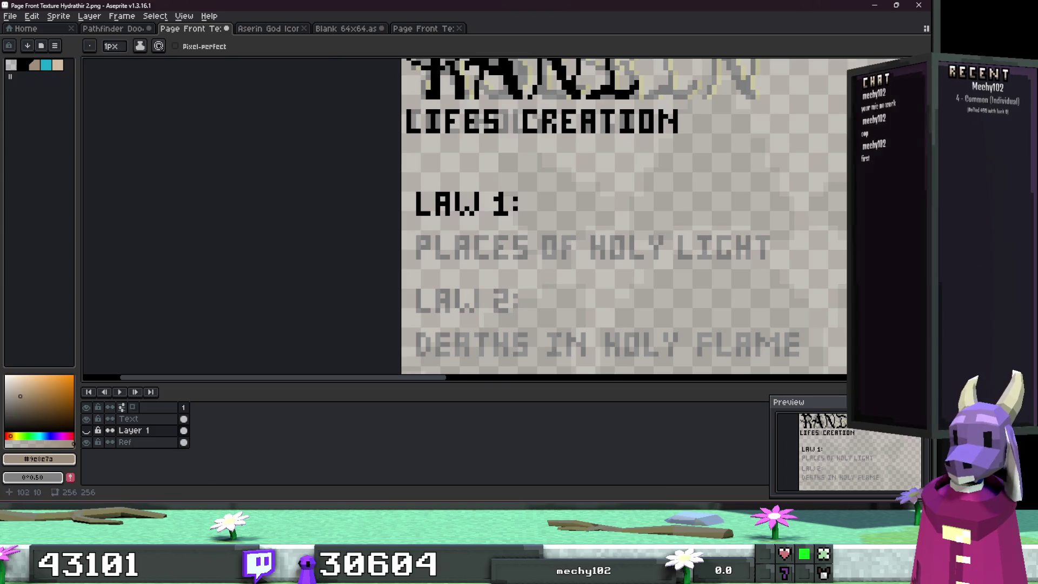
pyautogui.press('w')
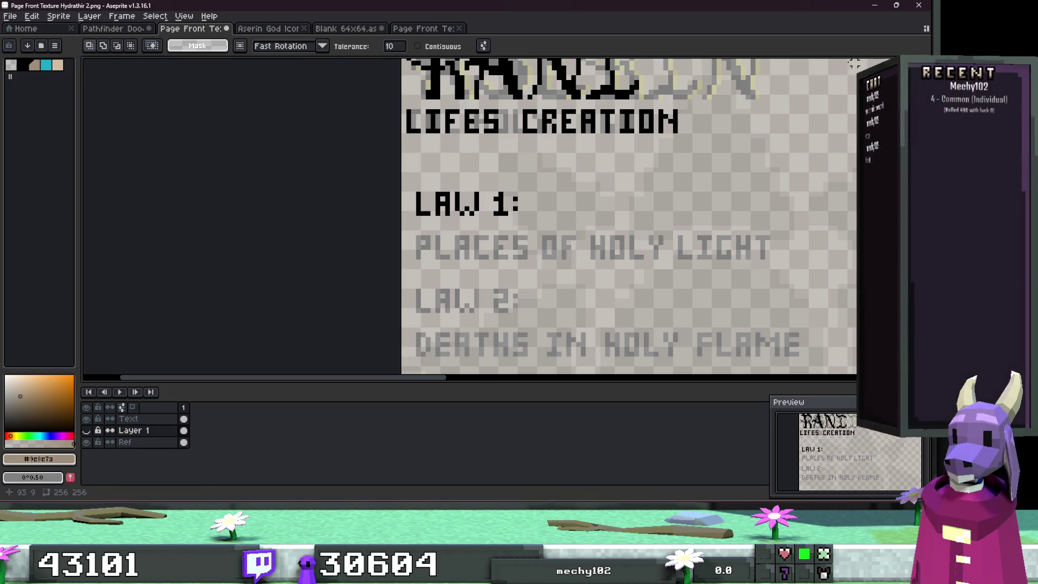
pyautogui.click(540, 213)
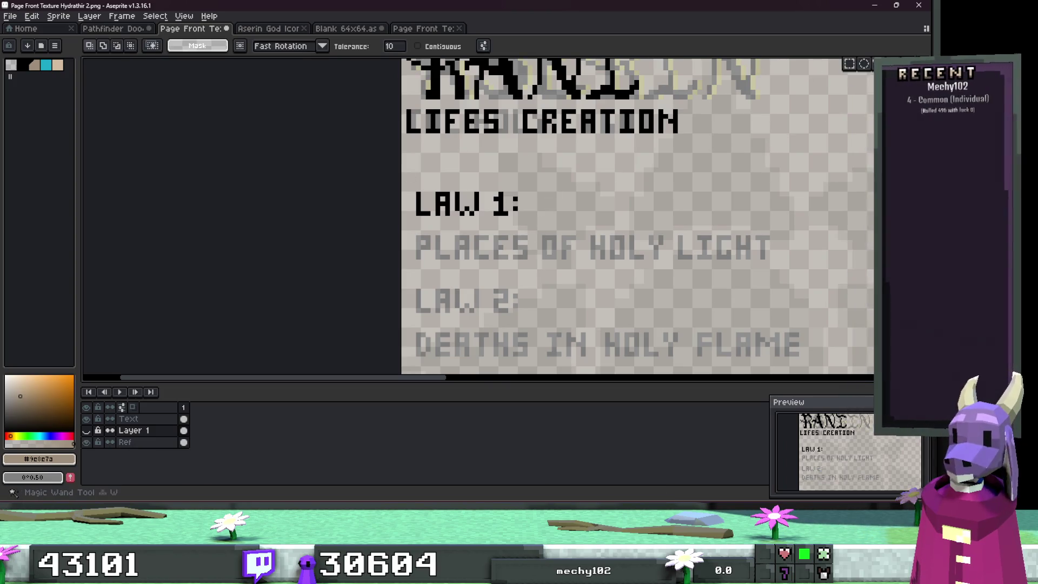
# Step: Rectangle-select the LAW 1: heading, undo an accidental paste, and make the Text layer active
pyautogui.press('m')
pyautogui.scroll(-2, 541, 216)
pyautogui.moveTo(510, 135); pyautogui.dragTo(362, 181)
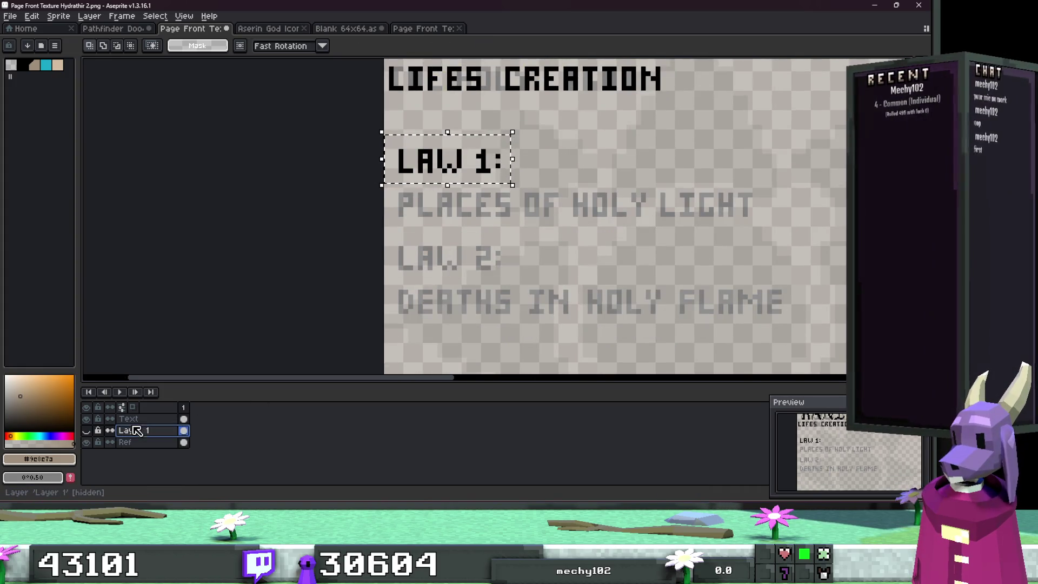
pyautogui.hotkey('ctrl', 'j')
pyautogui.hotkey('ctrl', 'z')
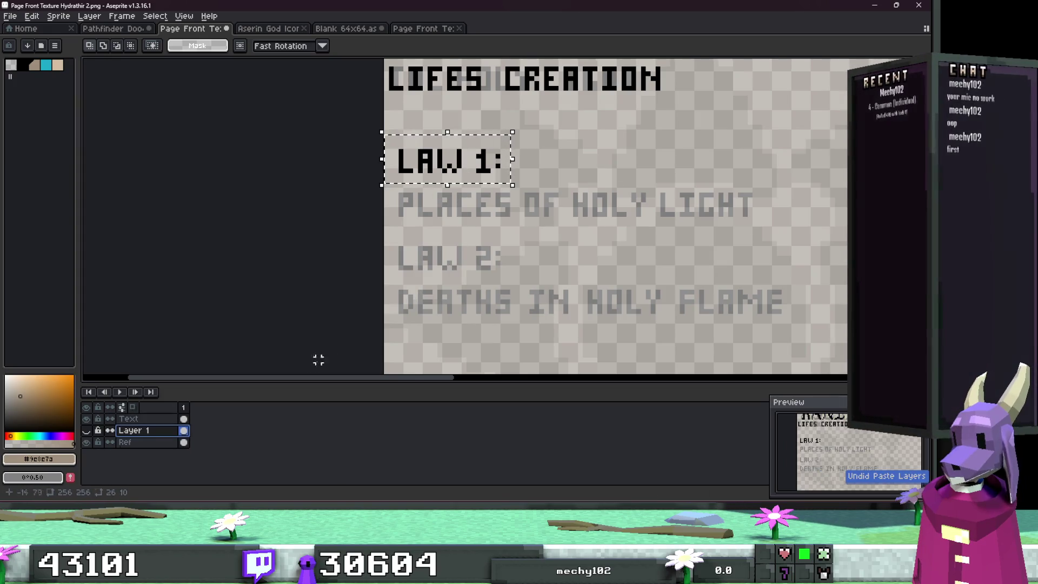
pyautogui.hotkey('ctrl', 'd')
pyautogui.click(144, 420)
# Step: Copy the LAW 1: heading on the Text layer and move the copy onto the LAW 2 line
pyautogui.moveTo(536, 185); pyautogui.dragTo(385, 115)
pyautogui.hotkey('ctrl', 'c')
pyautogui.hotkey('ctrl', 'v')
pyautogui.moveTo(447, 170); pyautogui.dragTo(447, 267)
pyautogui.press('b')
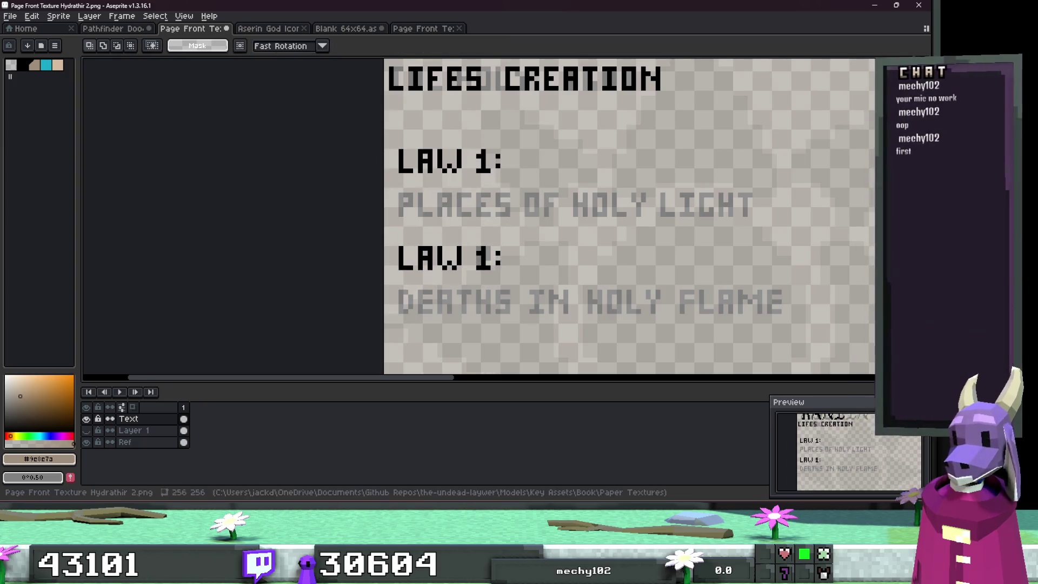
# Step: Erase the 1 from the copied heading, leaving LAW : ready for a 2
pyautogui.scroll(3, 483, 250)
pyautogui.scroll(2, 516, 278)
pyautogui.press('e')
pyautogui.moveTo(516, 278)
pyautogui.mouseDown()
pyautogui.moveTo(492, 230)
pyautogui.moveTo(469, 300)
pyautogui.mouseUp()
pyautogui.moveTo(469, 230)
pyautogui.mouseDown()
pyautogui.moveTo(484, 215)
pyautogui.moveTo(517, 232)
pyautogui.moveTo(470, 254)
pyautogui.moveTo(517, 300)
pyautogui.moveTo(512, 246)
pyautogui.mouseUp()
pyautogui.scroll(-5, 557, 303)
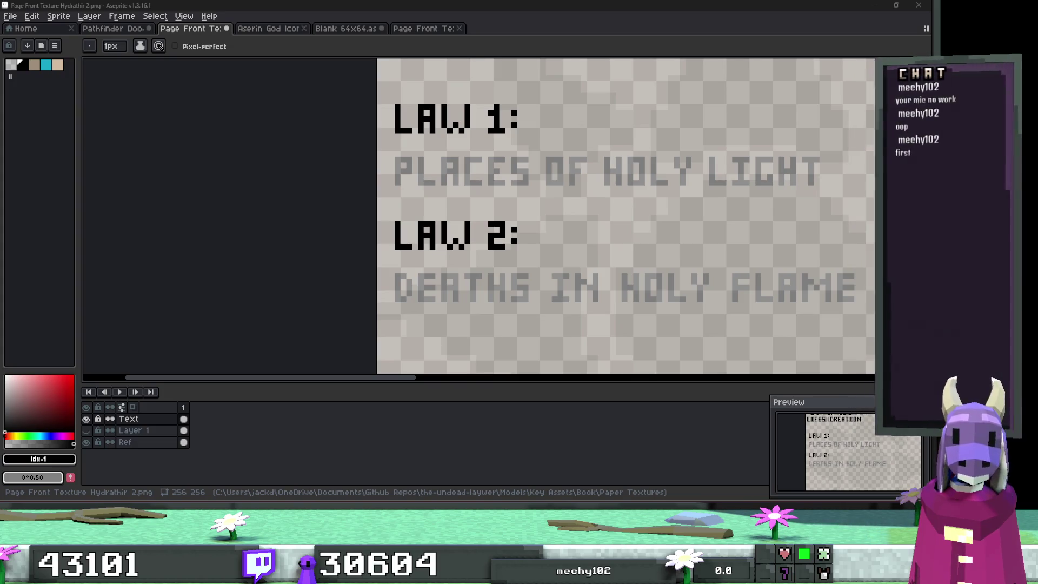
# Step: Switch to Godot, view the Rani God addition task's details, then minimize back to Aseprite
pyautogui.scroll(-1, 464, 270)
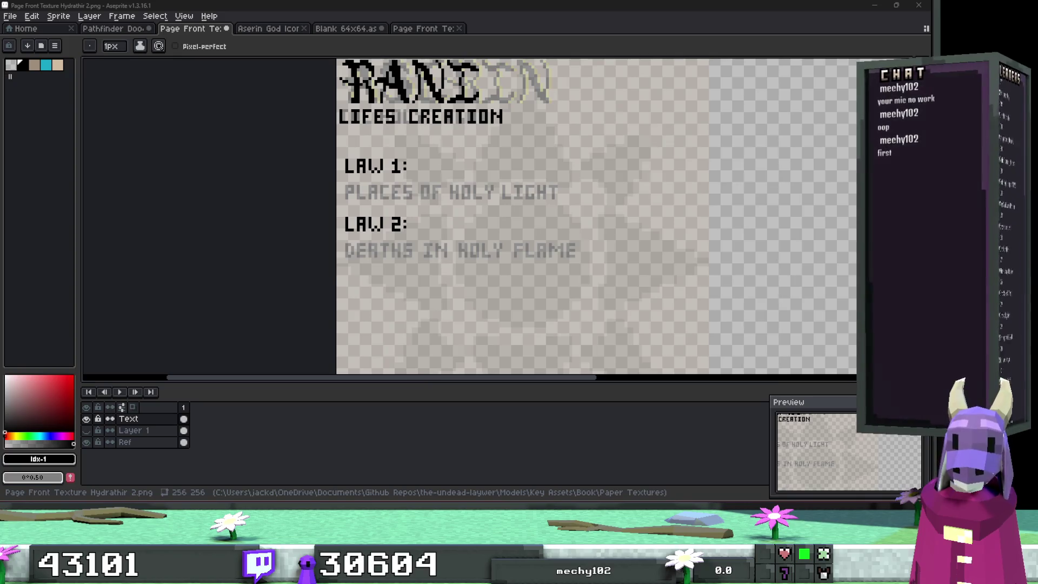
pyautogui.hotkey('alt', 'Tab')
pyautogui.scroll(-1, 463, 157)
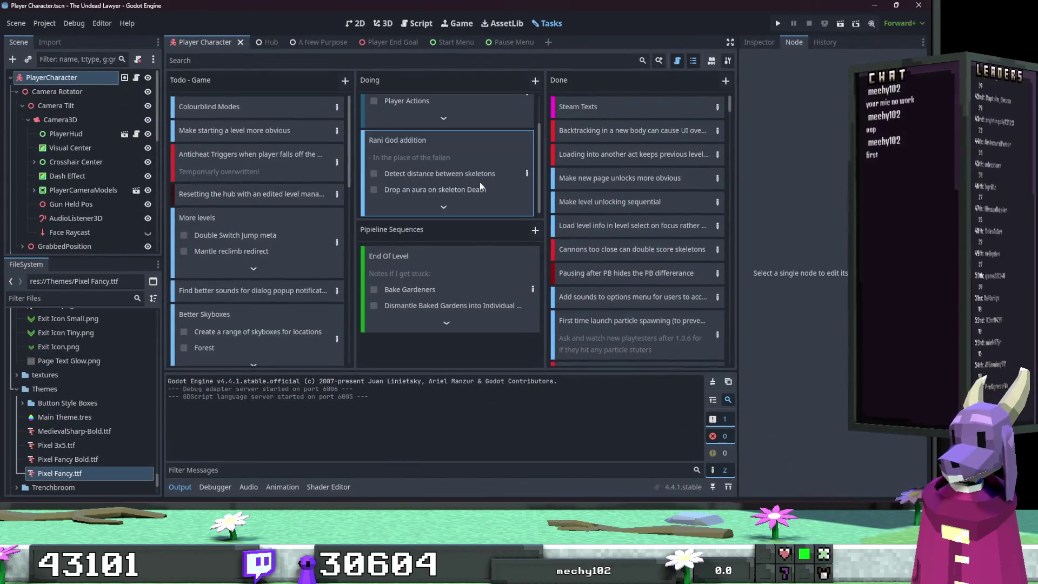
pyautogui.doubleClick(479, 181)
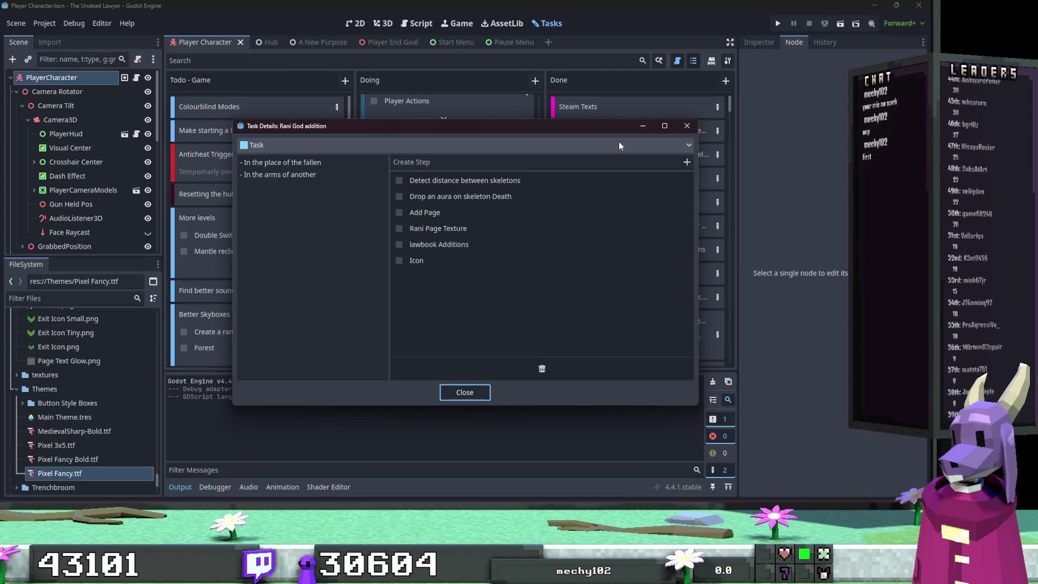
pyautogui.click(643, 126)
pyautogui.click(875, 6)
# Step: Redraw PLACES in solid black pixel lettering on the first law line
pyautogui.scroll(6, 289, 253)
pyautogui.moveTo(289, 252)
pyautogui.mouseDown()
pyautogui.moveTo(284, 165)
pyautogui.moveTo(299, 205)
pyautogui.mouseUp()
pyautogui.moveTo(373, 167)
pyautogui.mouseDown()
pyautogui.moveTo(394, 262)
pyautogui.moveTo(446, 262)
pyautogui.mouseUp()
pyautogui.hscroll(2, 421, 254)
pyautogui.moveTo(365, 247)
pyautogui.mouseDown()
pyautogui.moveTo(359, 164)
pyautogui.moveTo(411, 227)
pyautogui.moveTo(413, 252)
pyautogui.mouseUp()
pyautogui.moveTo(506, 154)
pyautogui.mouseDown()
pyautogui.moveTo(456, 153)
pyautogui.moveTo(501, 247)
pyautogui.mouseUp()
pyautogui.moveTo(574, 248)
pyautogui.mouseDown()
pyautogui.moveTo(595, 243)
pyautogui.moveTo(556, 197)
pyautogui.moveTo(558, 153)
pyautogui.moveTo(600, 155)
pyautogui.mouseUp()
# Step: Letter the words OF and THE in black pixels after PLACES
pyautogui.moveTo(688, 181)
pyautogui.mouseDown()
pyautogui.moveTo(418, 186)
pyautogui.moveTo(374, 253)
pyautogui.mouseUp()
pyautogui.moveTo(538, 253)
pyautogui.mouseDown()
pyautogui.moveTo(510, 176)
pyautogui.moveTo(561, 246)
pyautogui.moveTo(607, 162)
pyautogui.moveTo(654, 160)
pyautogui.mouseUp()
pyautogui.click(622, 217)
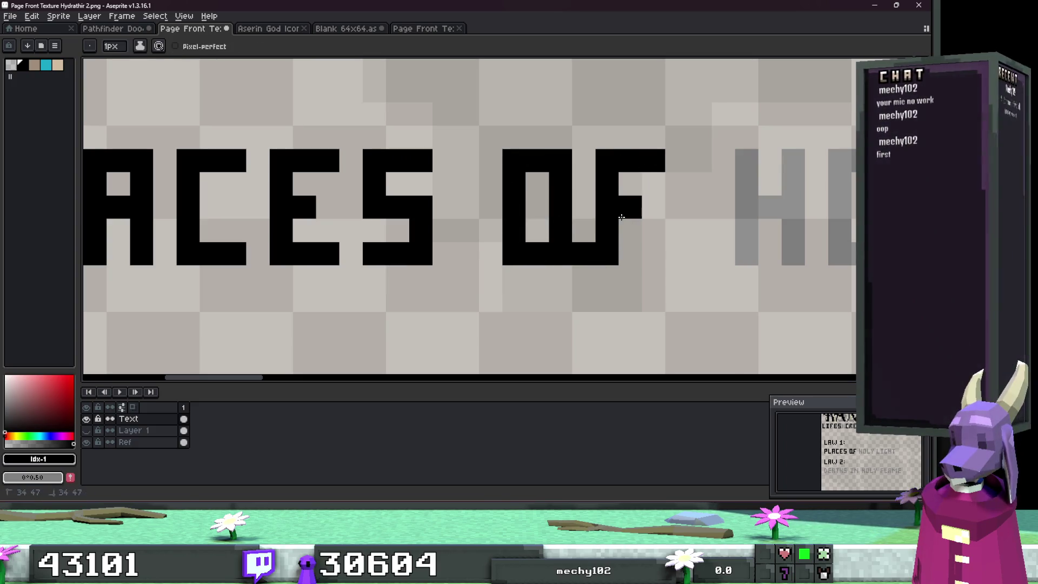
pyautogui.moveTo(713, 183)
pyautogui.mouseDown()
pyautogui.moveTo(505, 213)
pyautogui.moveTo(589, 190)
pyautogui.mouseUp()
pyautogui.moveTo(562, 190); pyautogui.dragTo(566, 269)
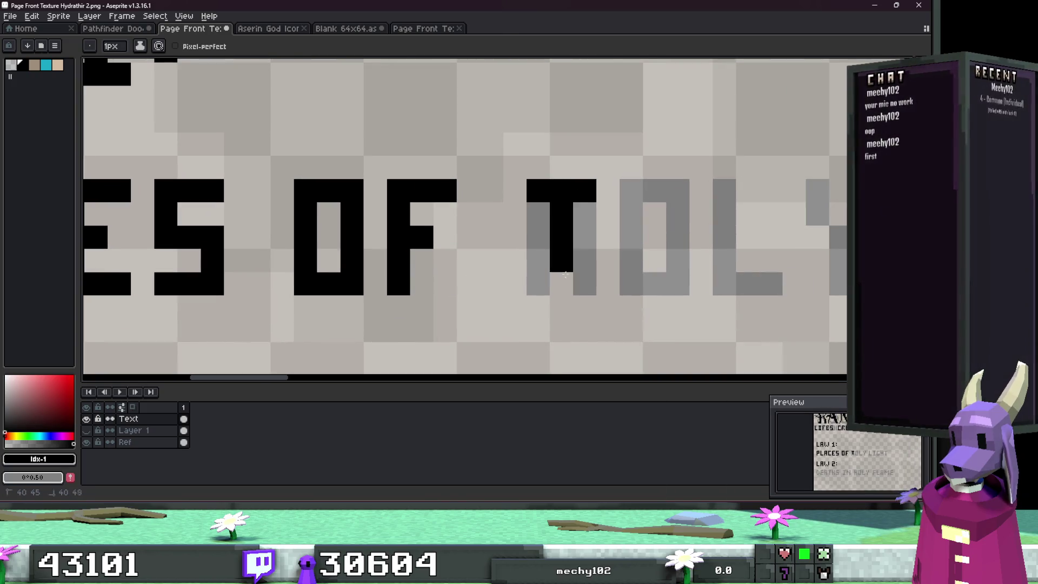
pyautogui.moveTo(627, 243); pyautogui.dragTo(627, 245)
pyautogui.moveTo(674, 198); pyautogui.dragTo(677, 287)
pyautogui.moveTo(723, 259)
pyautogui.mouseDown()
pyautogui.moveTo(536, 255)
pyautogui.moveTo(584, 279)
pyautogui.mouseUp()
pyautogui.moveTo(532, 232); pyautogui.dragTo(576, 233)
pyautogui.moveTo(535, 187); pyautogui.dragTo(585, 194)
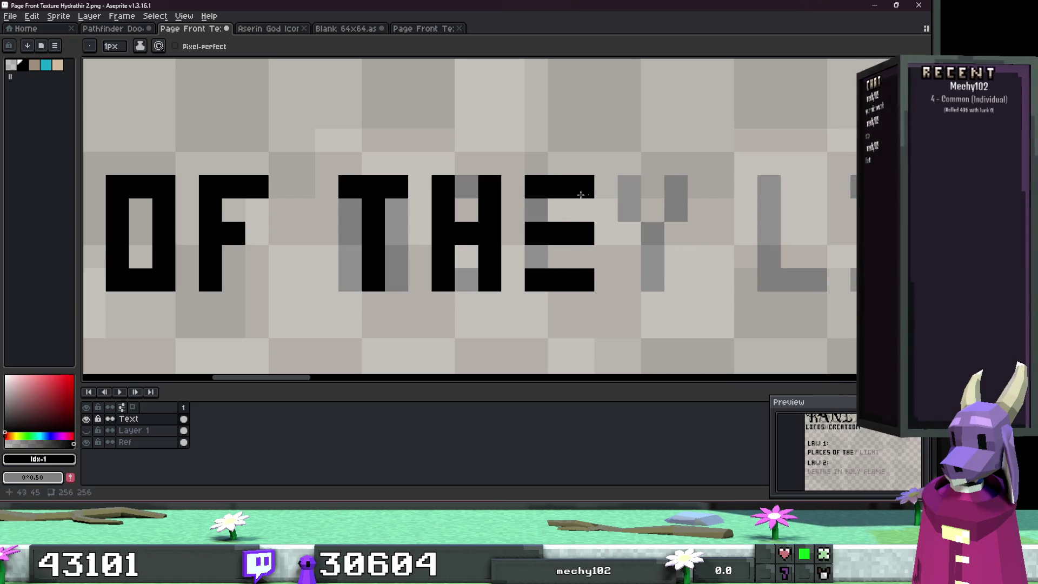
# Step: Letter FALLEN in black, undoing one misplaced F pixel, then check Godot's notes and return
pyautogui.moveTo(548, 278); pyautogui.dragTo(355, 275)
pyautogui.click(512, 211)
pyautogui.hotkey('ctrl', 'z')
pyautogui.moveTo(527, 184); pyautogui.dragTo(520, 262)
pyautogui.moveTo(549, 225); pyautogui.dragTo(381, 227)
pyautogui.moveTo(455, 272)
pyautogui.mouseDown()
pyautogui.moveTo(453, 176)
pyautogui.moveTo(495, 252)
pyautogui.mouseUp()
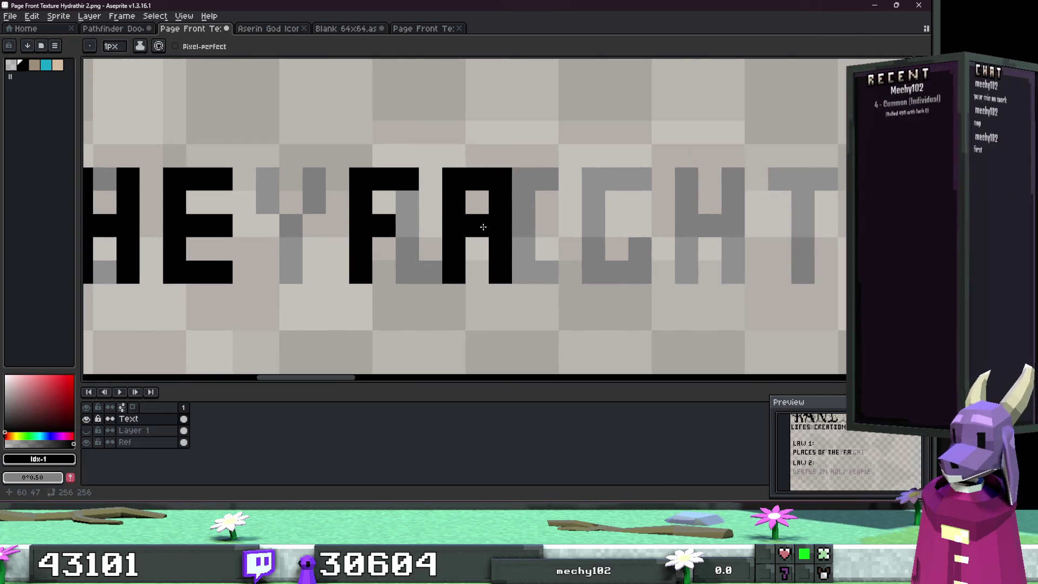
pyautogui.moveTo(546, 178); pyautogui.dragTo(542, 250)
pyautogui.moveTo(636, 170); pyautogui.dragTo(673, 273)
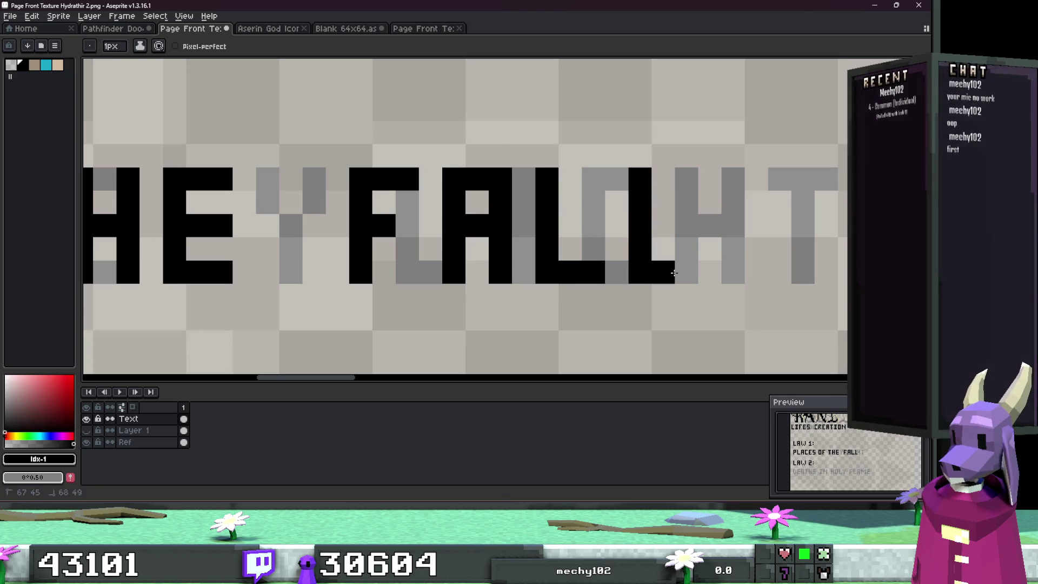
pyautogui.hscroll(3, 698, 280)
pyautogui.moveTo(563, 177); pyautogui.dragTo(589, 263)
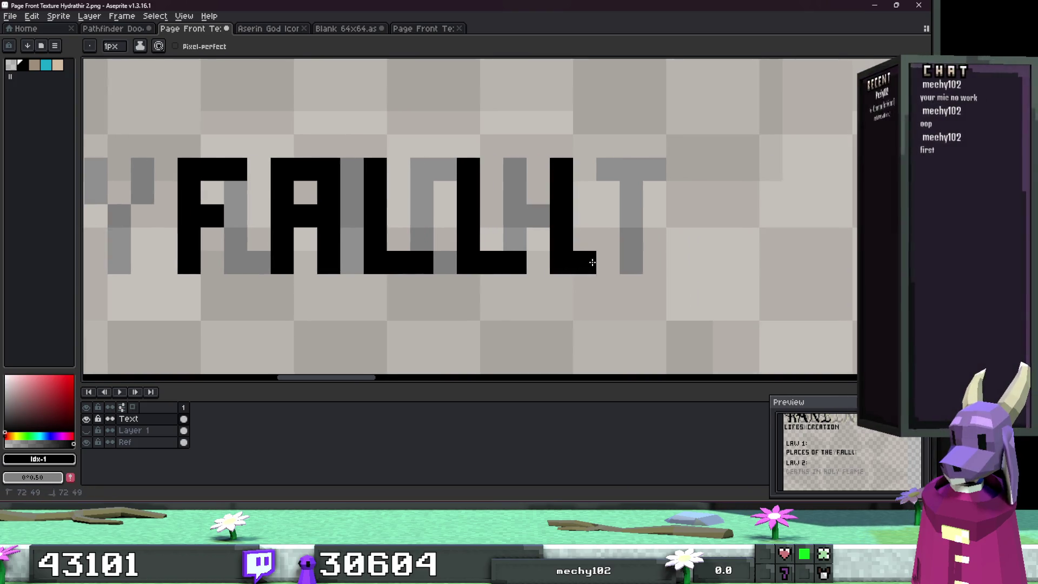
pyautogui.moveTo(655, 260)
pyautogui.mouseDown()
pyautogui.moveTo(675, 209)
pyautogui.moveTo(724, 265)
pyautogui.moveTo(724, 162)
pyautogui.mouseUp()
pyautogui.scroll(-5, 654, 221)
pyautogui.moveTo(402, 243)
pyautogui.mouseDown()
pyautogui.moveTo(532, 234)
pyautogui.moveTo(452, 227)
pyautogui.moveTo(441, 270)
pyautogui.mouseUp()
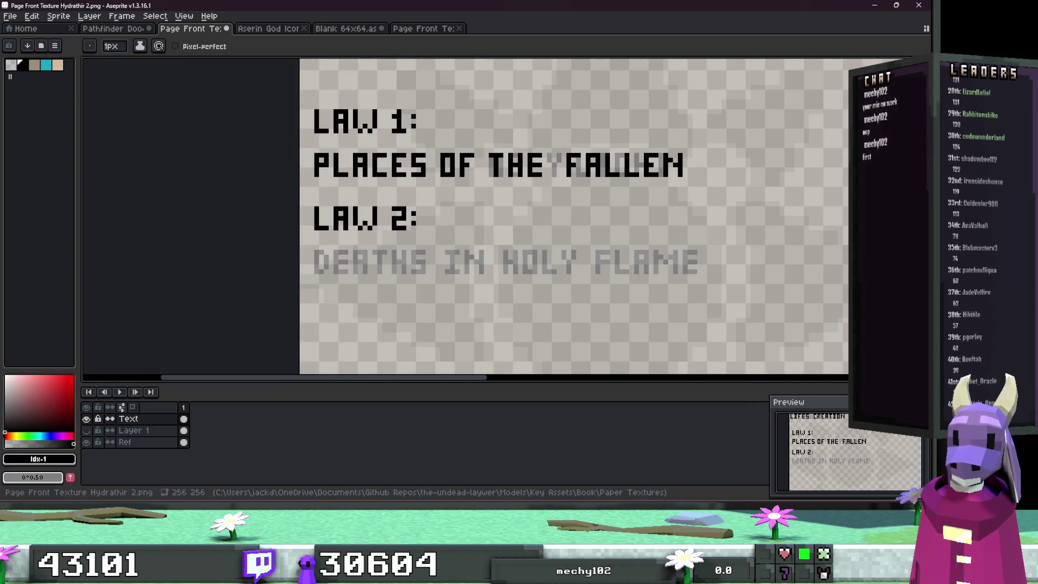
pyautogui.hotkey('alt', 'Tab')
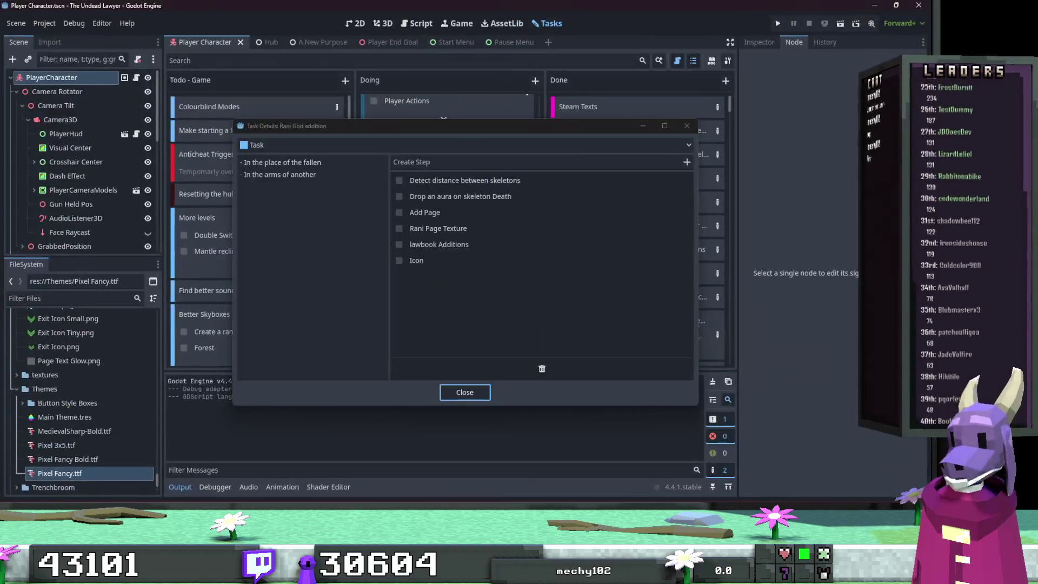
pyautogui.click(875, 6)
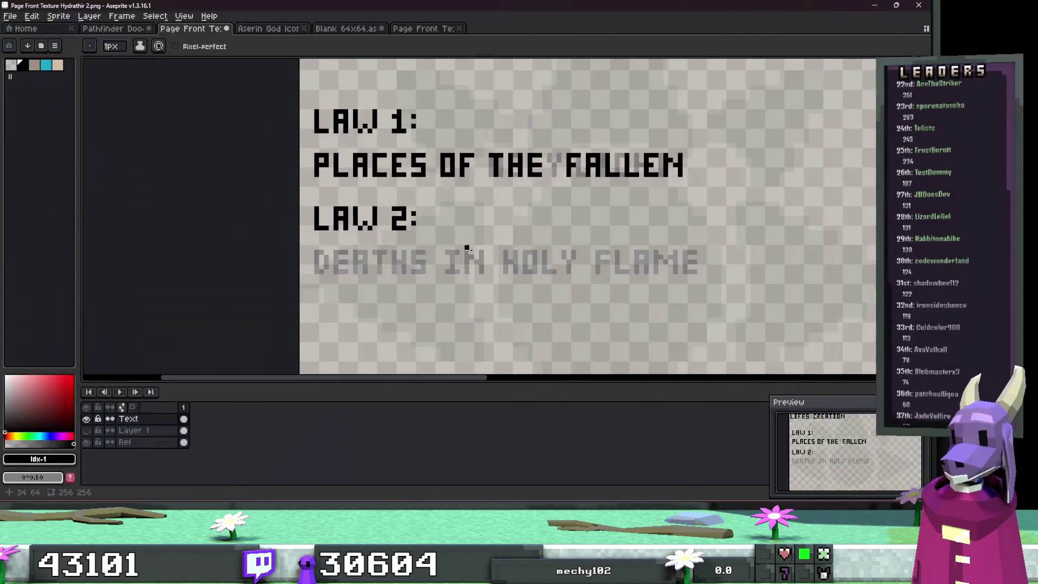
# Step: Repaint DEATHS in solid black pixel lettering on the second law line
pyautogui.scroll(4, 470, 247)
pyautogui.moveTo(320, 163); pyautogui.dragTo(315, 292)
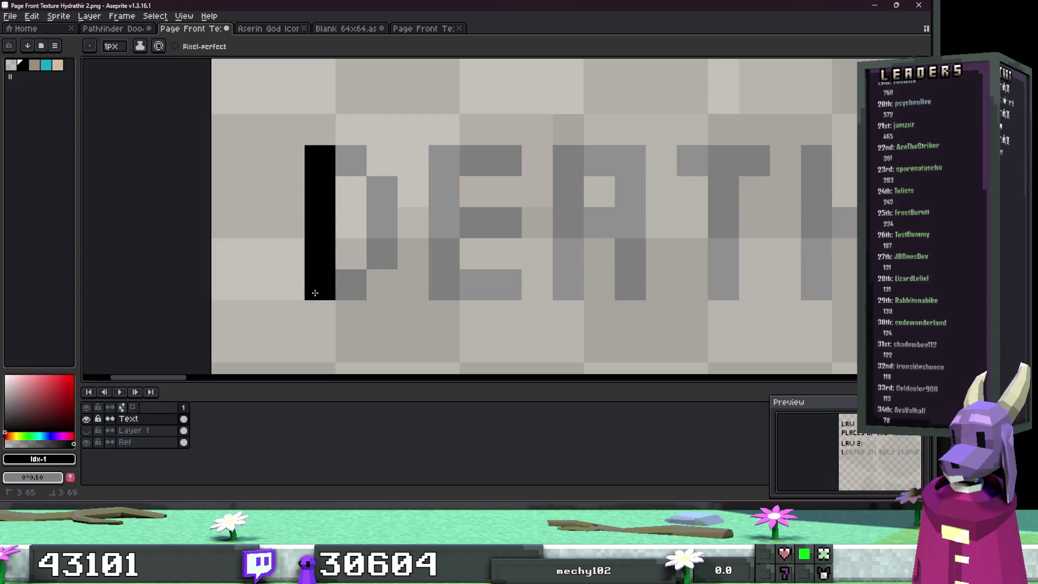
pyautogui.moveTo(383, 239); pyautogui.dragTo(339, 153)
pyautogui.moveTo(475, 161)
pyautogui.mouseDown()
pyautogui.moveTo(463, 158)
pyautogui.moveTo(487, 283)
pyautogui.moveTo(508, 285)
pyautogui.mouseUp()
pyautogui.moveTo(474, 222); pyautogui.dragTo(500, 225)
pyautogui.moveTo(568, 286)
pyautogui.mouseDown()
pyautogui.moveTo(563, 195)
pyautogui.moveTo(632, 209)
pyautogui.moveTo(637, 235)
pyautogui.mouseUp()
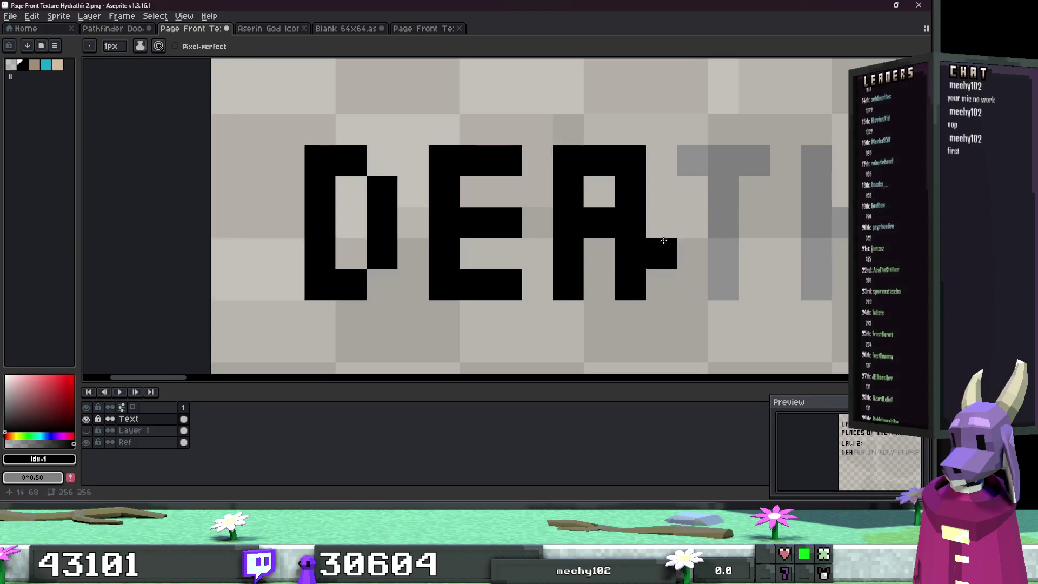
pyautogui.hscroll(5, 638, 234)
pyautogui.click(396, 158)
pyautogui.moveTo(365, 143)
pyautogui.mouseDown()
pyautogui.moveTo(427, 144)
pyautogui.moveTo(396, 271)
pyautogui.mouseUp()
pyautogui.moveTo(489, 144); pyautogui.dragTo(489, 270)
pyautogui.moveTo(513, 216); pyautogui.dragTo(526, 219)
pyautogui.moveTo(550, 143); pyautogui.dragTo(550, 271)
pyautogui.hscroll(5, 549, 272)
pyautogui.moveTo(420, 287)
pyautogui.mouseDown()
pyautogui.moveTo(476, 226)
pyautogui.moveTo(474, 166)
pyautogui.mouseUp()
# Step: Letter IN and the N, O, T and H of ANOTHERS in black
pyautogui.hscroll(5, 637, 224)
pyautogui.moveTo(397, 152)
pyautogui.mouseDown()
pyautogui.moveTo(458, 155)
pyautogui.moveTo(420, 273)
pyautogui.moveTo(459, 276)
pyautogui.mouseUp()
pyautogui.moveTo(521, 275); pyautogui.dragTo(540, 170)
pyautogui.moveTo(604, 252); pyautogui.dragTo(615, 148)
pyautogui.hscroll(5, 675, 214)
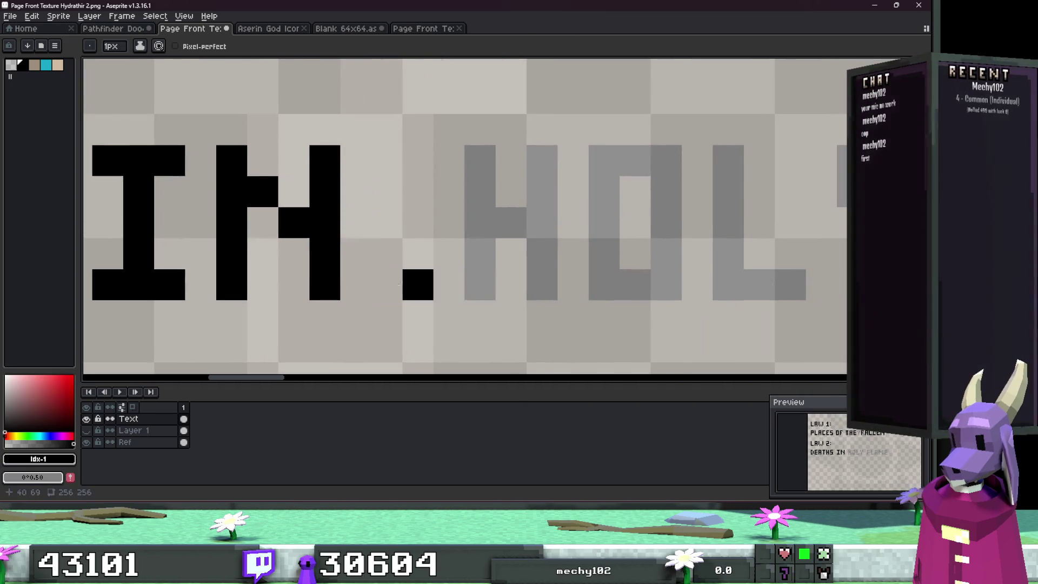
pyautogui.scroll(-2, 449, 284)
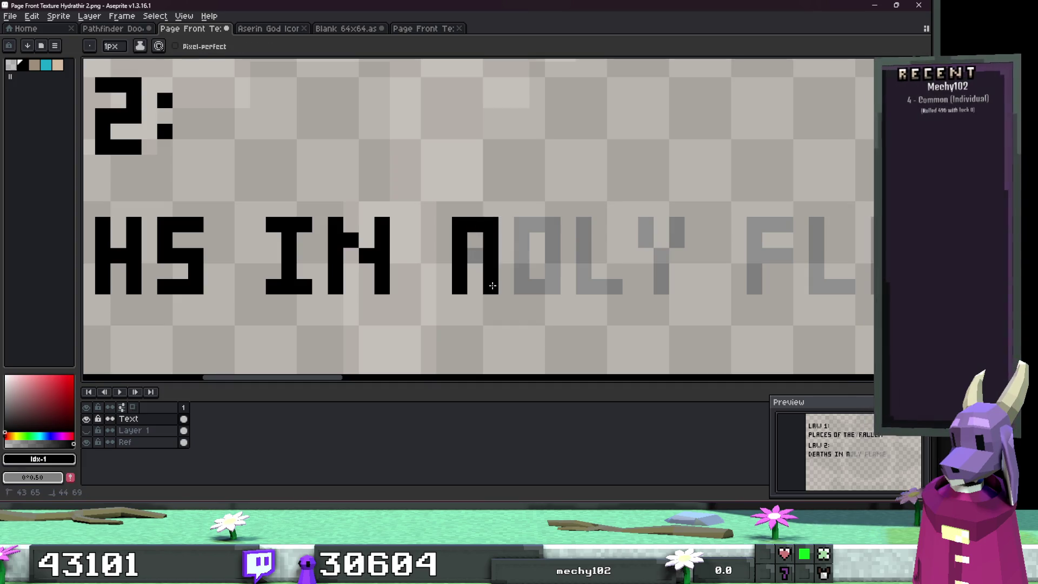
pyautogui.moveTo(518, 274); pyautogui.dragTo(520, 229)
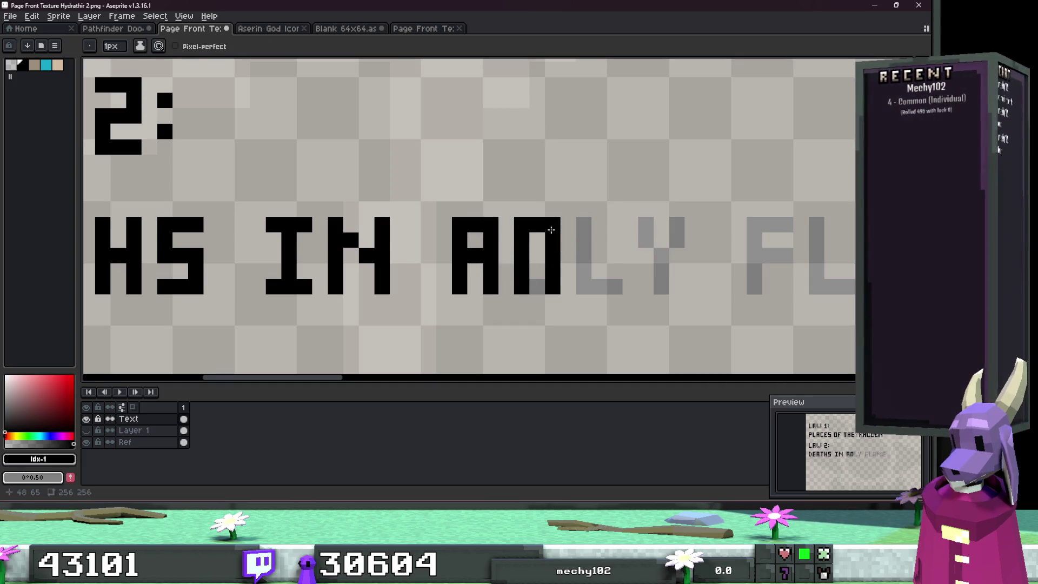
pyautogui.hotkey('ctrl', 'z')
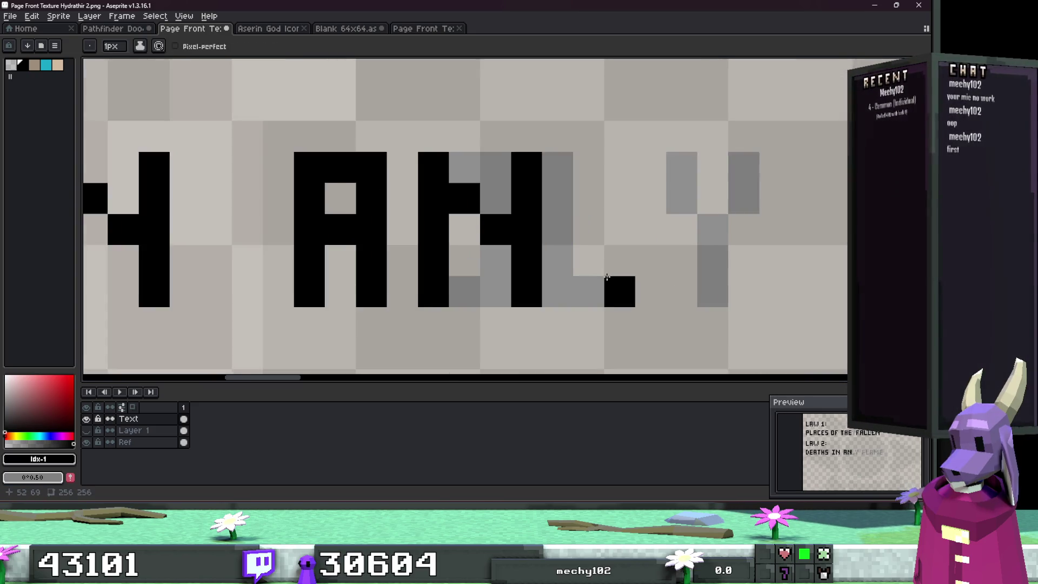
pyautogui.scroll(1, 641, 212)
pyautogui.moveTo(530, 156)
pyautogui.mouseDown()
pyautogui.moveTo(525, 259)
pyautogui.moveTo(584, 274)
pyautogui.moveTo(579, 167)
pyautogui.moveTo(562, 158)
pyautogui.mouseUp()
pyautogui.hscroll(3, 519, 173)
pyautogui.moveTo(481, 158)
pyautogui.mouseDown()
pyautogui.moveTo(514, 156)
pyautogui.moveTo(516, 284)
pyautogui.mouseUp()
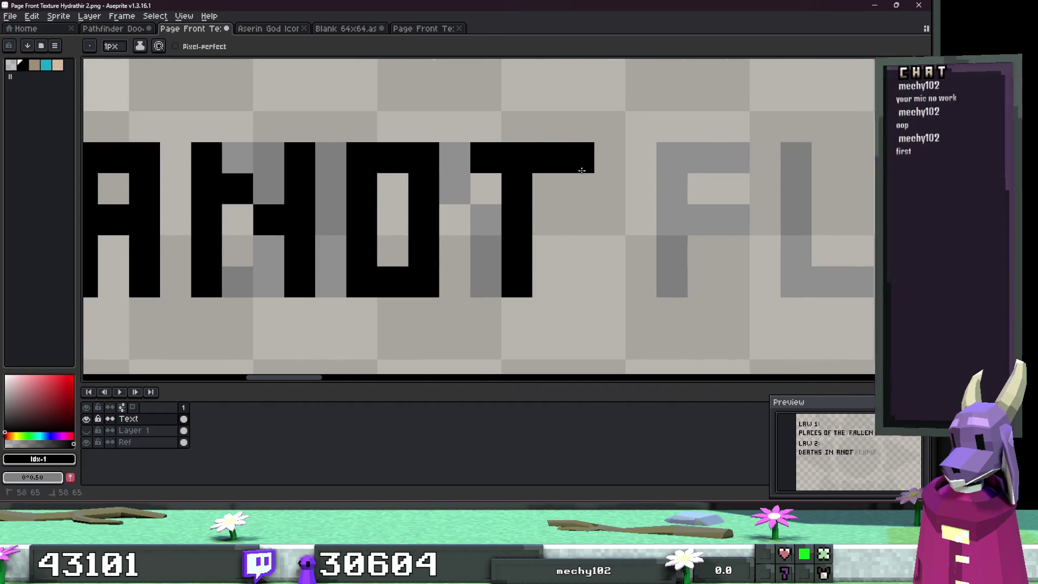
pyautogui.moveTo(598, 162); pyautogui.dragTo(617, 237)
pyautogui.click(641, 219)
pyautogui.moveTo(673, 156); pyautogui.dragTo(673, 287)
# Step: Finish ANOTHERS with the E, R and S, erasing a stray pixel below the R
pyautogui.hscroll(3, 594, 259)
pyautogui.moveTo(497, 173); pyautogui.dragTo(503, 311)
pyautogui.moveTo(507, 249); pyautogui.dragTo(541, 243)
pyautogui.moveTo(533, 180); pyautogui.dragTo(562, 181)
pyautogui.moveTo(527, 303); pyautogui.dragTo(562, 303)
pyautogui.moveTo(622, 181); pyautogui.dragTo(631, 286)
pyautogui.click(622, 336)
pyautogui.click(622, 304)
pyautogui.press('e')
pyautogui.click(622, 336)
pyautogui.press('b')
pyautogui.moveTo(654, 181)
pyautogui.mouseDown()
pyautogui.moveTo(661, 204)
pyautogui.moveTo(678, 183)
pyautogui.moveTo(662, 249)
pyautogui.moveTo(684, 311)
pyautogui.mouseUp()
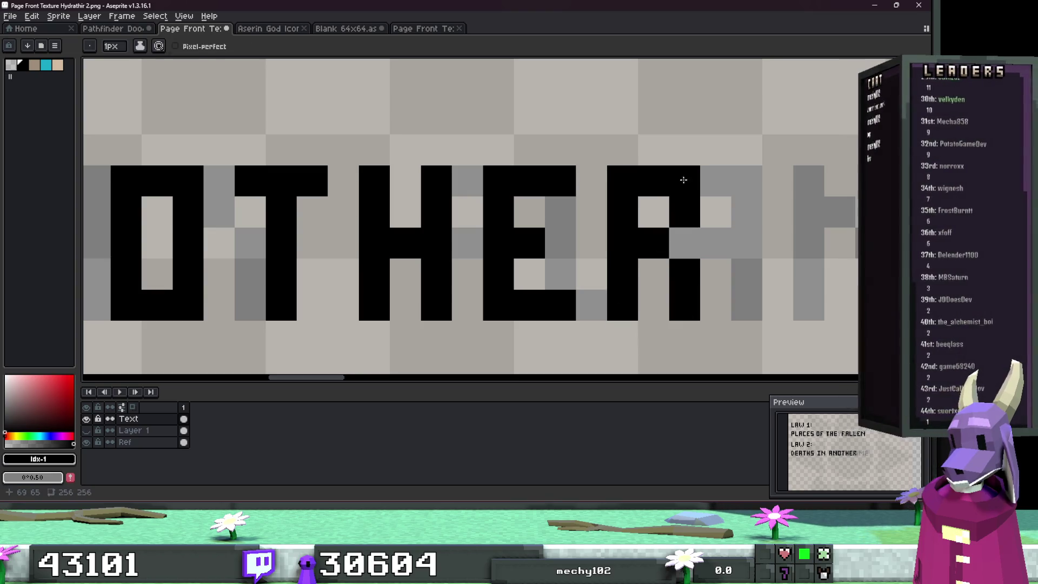
pyautogui.hscroll(3, 622, 238)
pyautogui.scroll(-1, 539, 252)
pyautogui.moveTo(577, 290)
pyautogui.mouseDown()
pyautogui.moveTo(625, 241)
pyautogui.moveTo(581, 204)
pyautogui.moveTo(611, 211)
pyautogui.mouseUp()
# Step: Letter ARMS in black and clear stray pixels between the M and S
pyautogui.scroll(-3, 611, 212)
pyautogui.scroll(3, 569, 242)
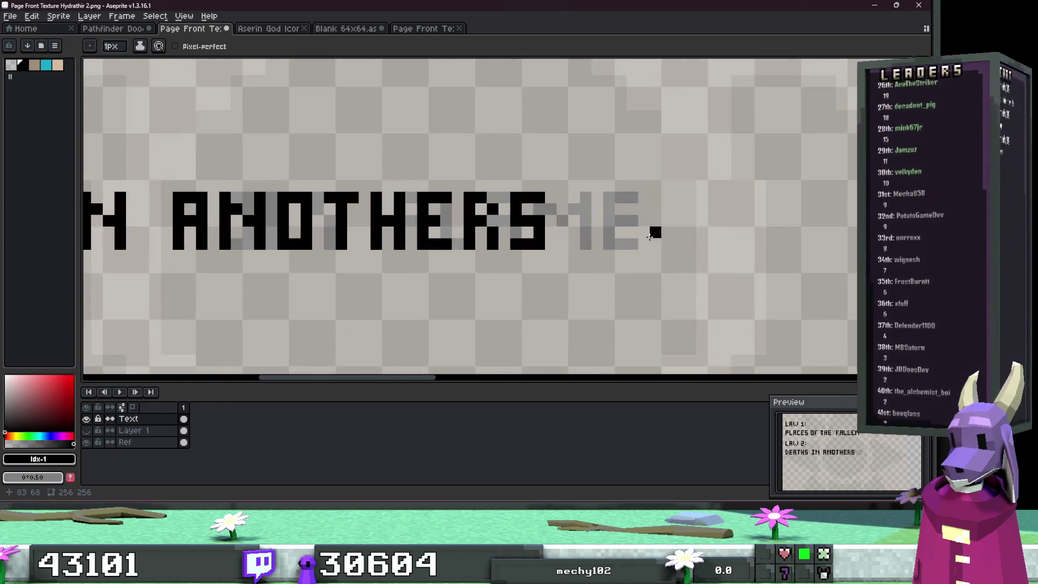
pyautogui.click(569, 242)
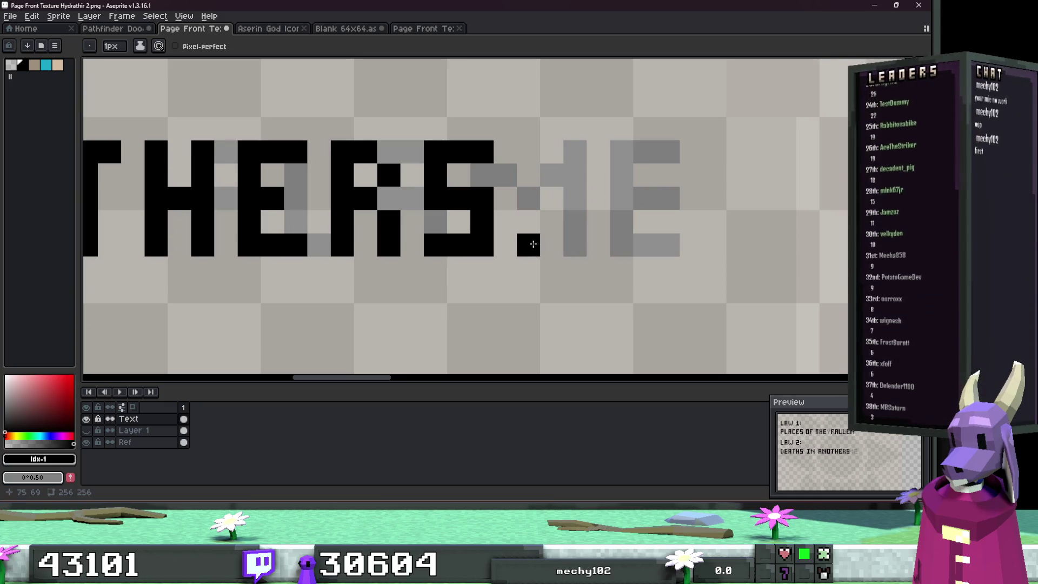
pyautogui.moveTo(598, 245)
pyautogui.mouseDown()
pyautogui.moveTo(595, 196)
pyautogui.moveTo(629, 151)
pyautogui.mouseUp()
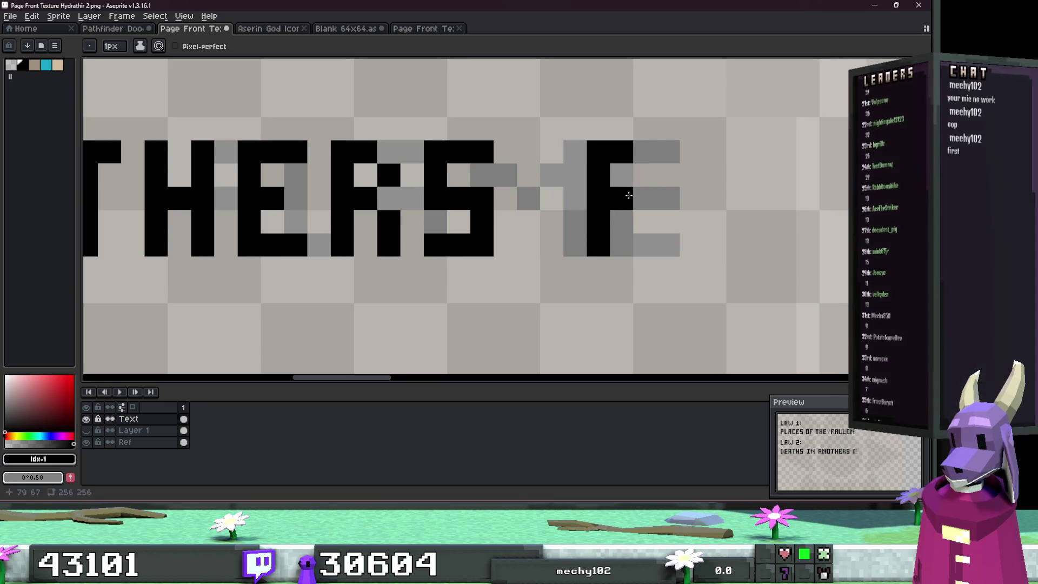
pyautogui.moveTo(627, 190); pyautogui.dragTo(643, 223)
pyautogui.moveTo(681, 168); pyautogui.dragTo(686, 178)
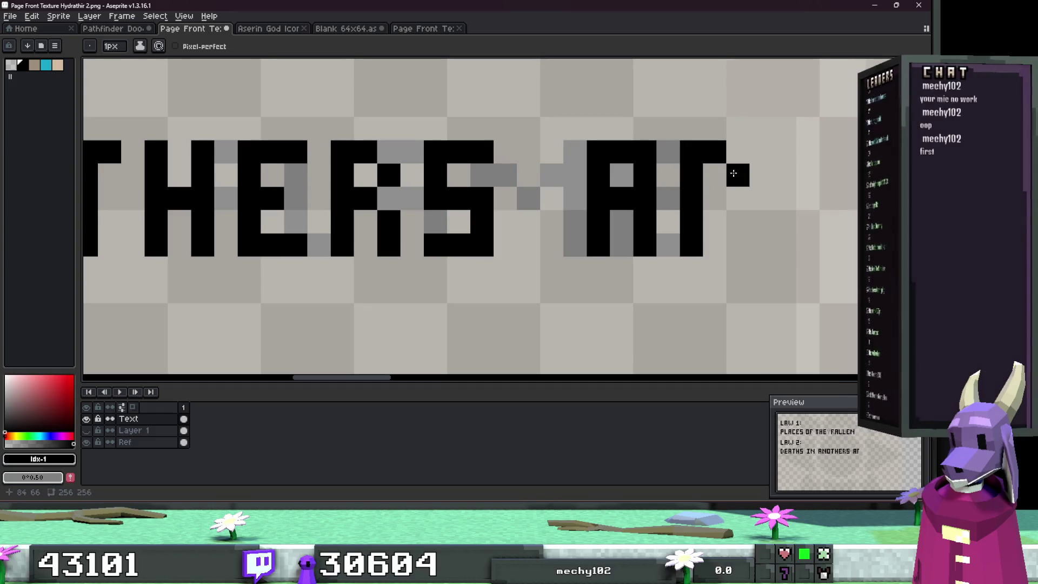
pyautogui.moveTo(737, 216); pyautogui.dragTo(738, 248)
pyautogui.click(803, 249)
pyautogui.moveTo(803, 248)
pyautogui.mouseDown()
pyautogui.moveTo(558, 264)
pyautogui.moveTo(563, 191)
pyautogui.mouseUp()
pyautogui.moveTo(626, 161)
pyautogui.mouseDown()
pyautogui.moveTo(633, 259)
pyautogui.moveTo(680, 260)
pyautogui.moveTo(726, 237)
pyautogui.moveTo(666, 182)
pyautogui.moveTo(727, 169)
pyautogui.mouseUp()
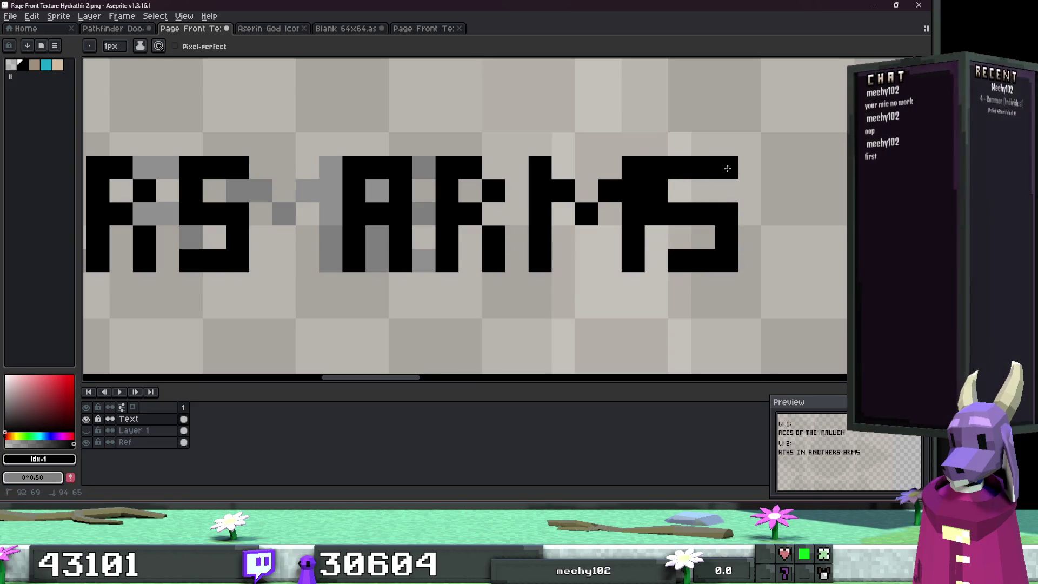
pyautogui.moveTo(678, 208); pyautogui.dragTo(649, 178)
pyautogui.scroll(-3, 524, 172)
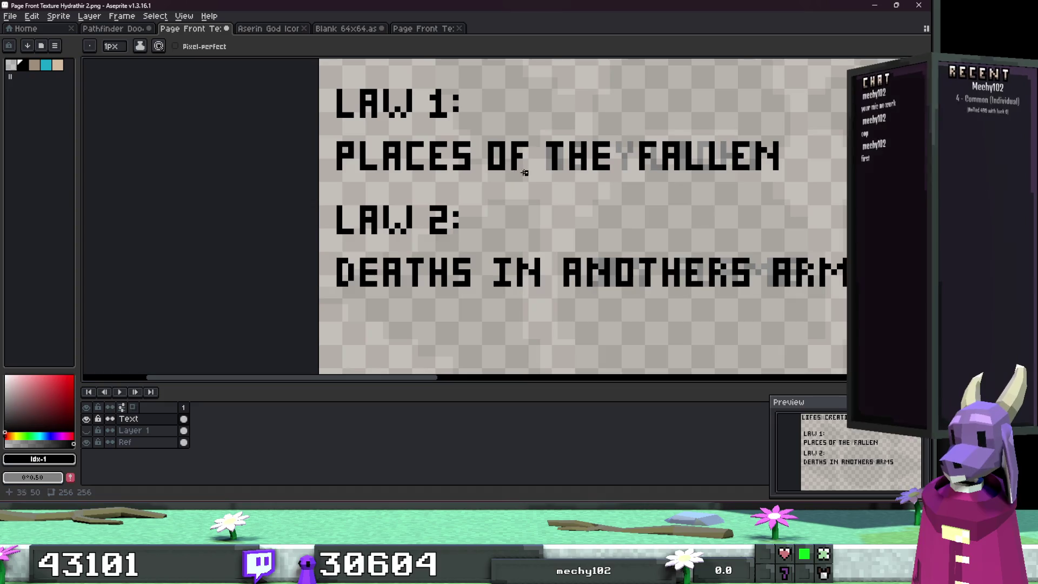
# Step: Marquee-select the areas around CREATION and THE FALLEN on the Text layer
pyautogui.hscroll(3, 608, 162)
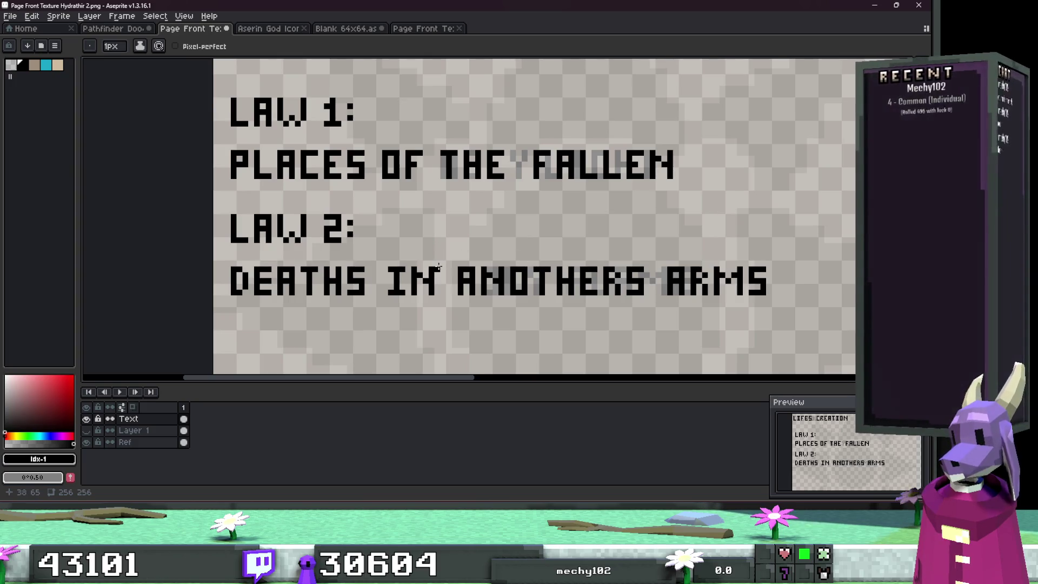
pyautogui.scroll(-3, 437, 269)
pyautogui.scroll(1, 443, 287)
pyautogui.scroll(1, 442, 287)
pyautogui.scroll(1, 425, 131)
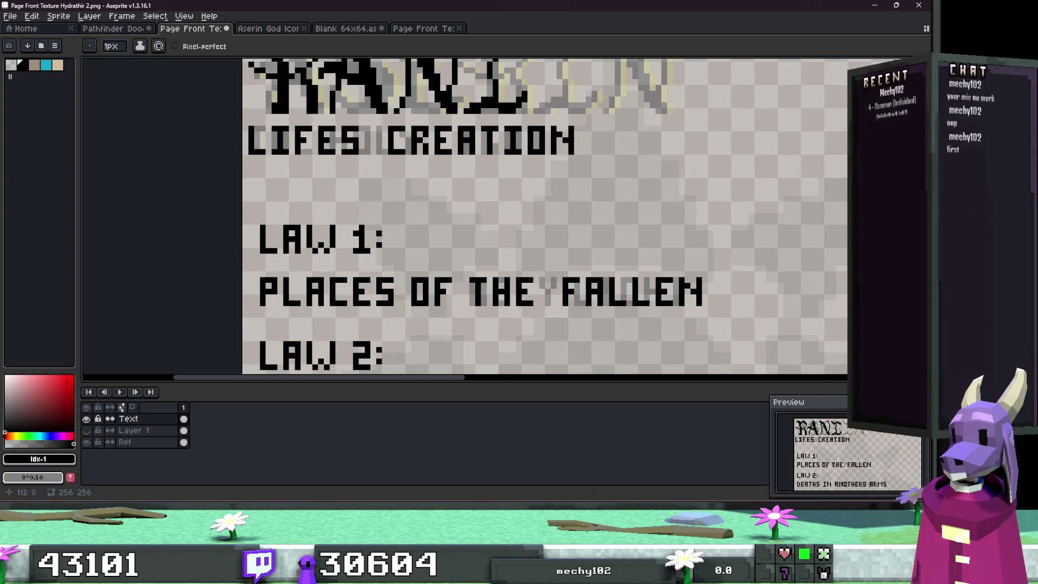
pyautogui.hotkey('shift', 'm')
pyautogui.moveTo(623, 198); pyautogui.dragTo(382, 113)
pyautogui.moveTo(730, 323)
pyautogui.mouseDown()
pyautogui.moveTo(709, 303)
pyautogui.moveTo(460, 267)
pyautogui.mouseUp()
# Step: Remove the stray dash between PLACES and OF
pyautogui.scroll(3, 459, 268)
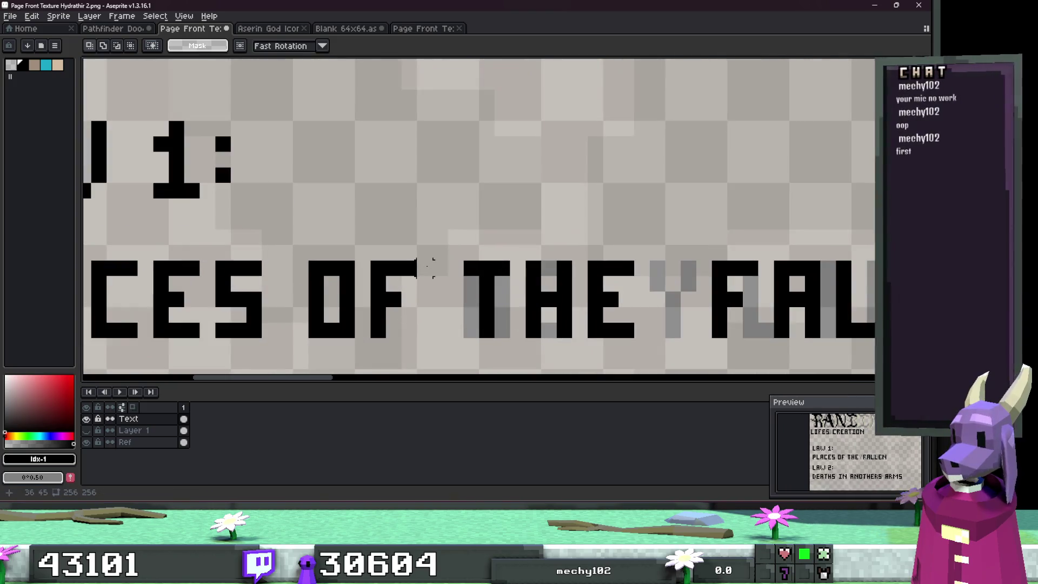
pyautogui.scroll(-3, 453, 265)
pyautogui.moveTo(755, 303); pyautogui.dragTo(452, 239)
pyautogui.scroll(-2, 476, 292)
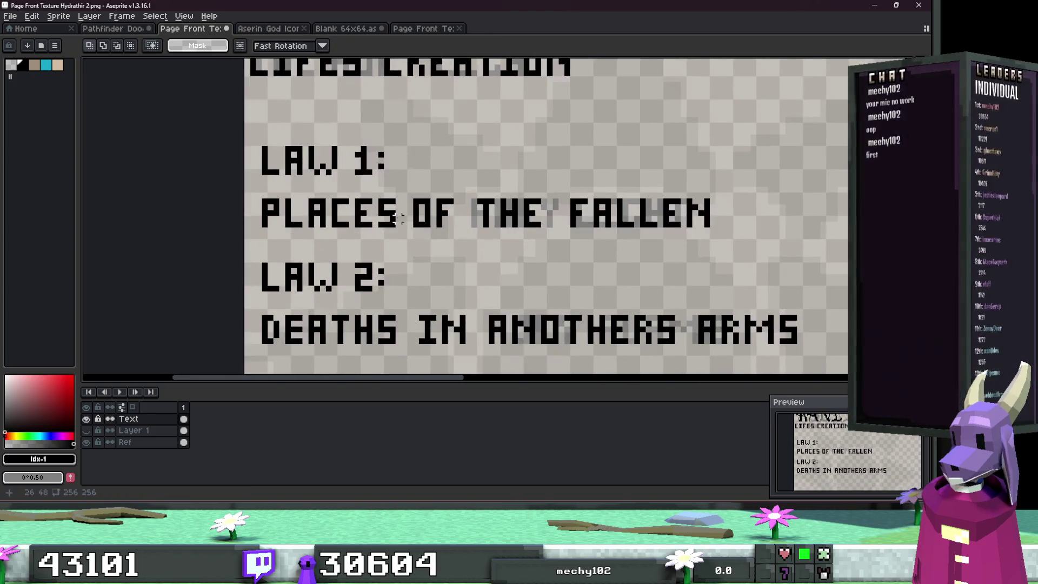
pyautogui.scroll(2, 399, 218)
pyautogui.click(400, 216)
pyautogui.hotkey('ctrl', 'z')
pyautogui.scroll(-2, 427, 233)
pyautogui.scroll(4, 410, 342)
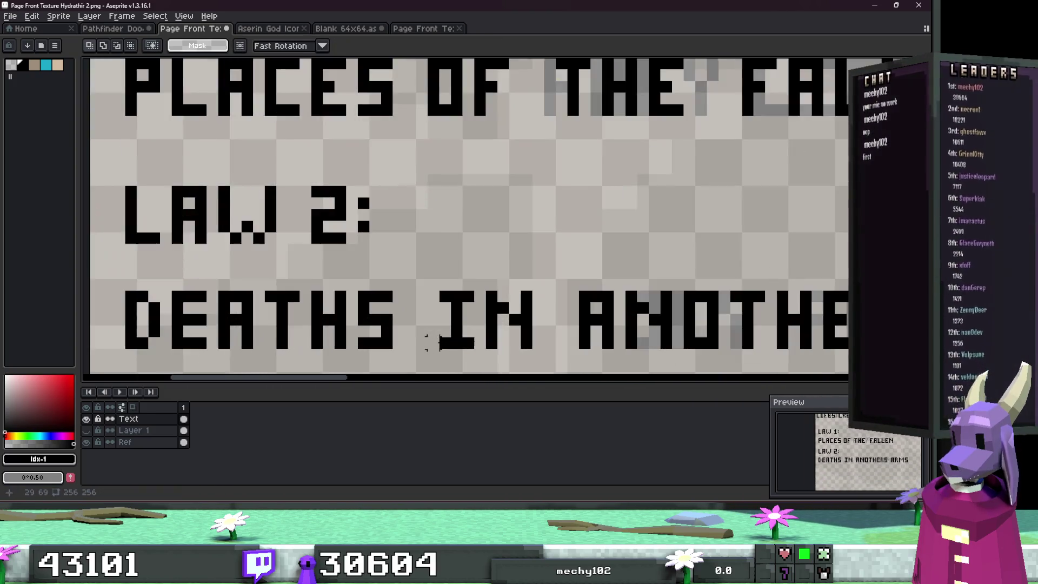
# Step: Delete the stray dash before IN and reselect the area around OF THE FALLEN
pyautogui.scroll(-3, 442, 340)
pyautogui.hotkey('ctrl', 'z')
pyautogui.moveTo(767, 236)
pyautogui.mouseDown()
pyautogui.moveTo(732, 215)
pyautogui.moveTo(424, 167)
pyautogui.mouseUp()
pyautogui.click(506, 250)
pyautogui.scroll(2, 506, 250)
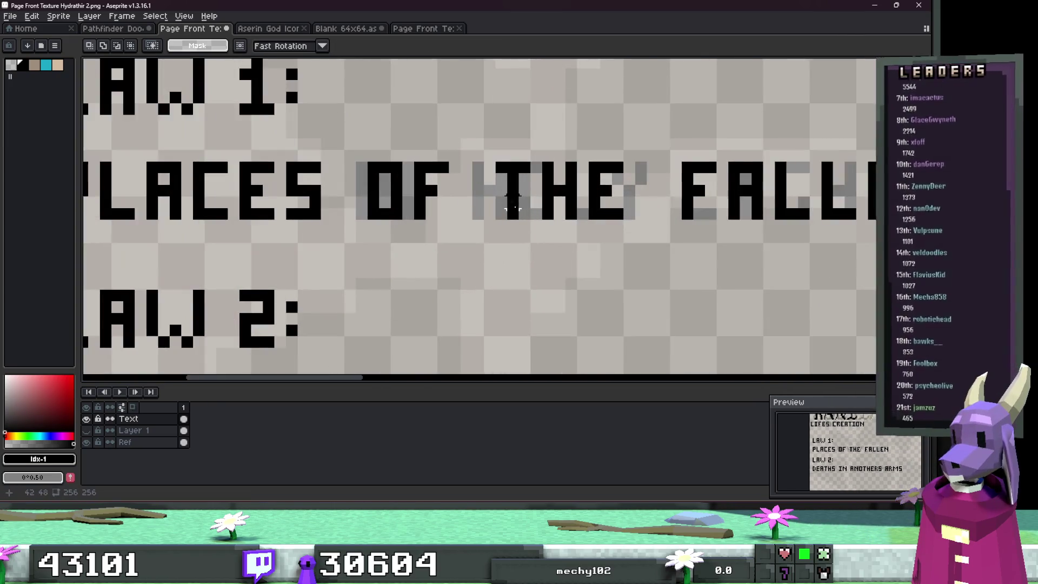
pyautogui.scroll(-1, 588, 243)
pyautogui.moveTo(819, 240); pyautogui.dragTo(389, 167)
pyautogui.click(445, 273)
# Step: Clear the stray marks between THE and FALLEN, below the text, and under ANOTHERS' A
pyautogui.scroll(2, 571, 226)
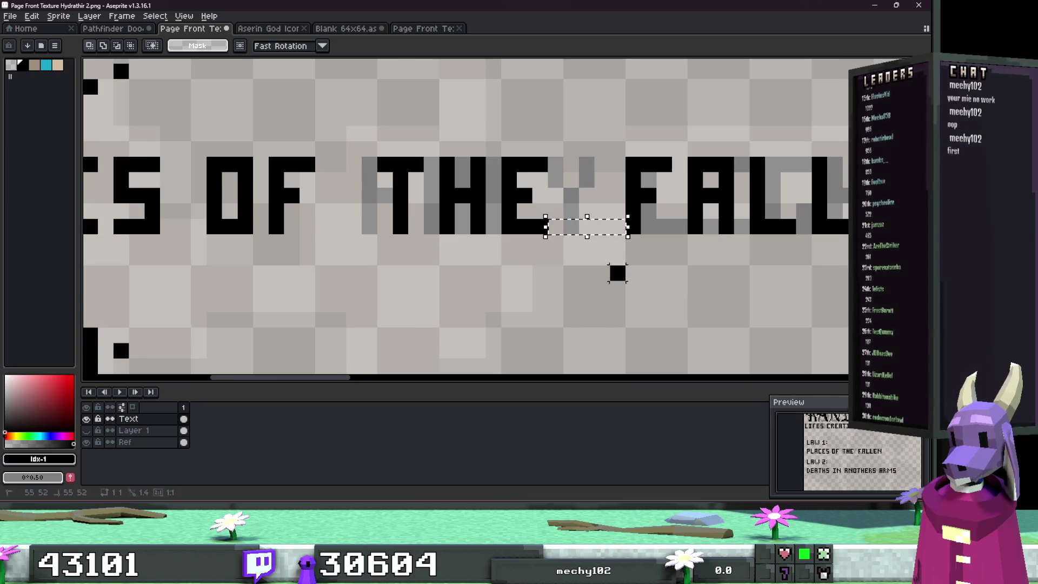
pyautogui.click(610, 234)
pyautogui.click(594, 233)
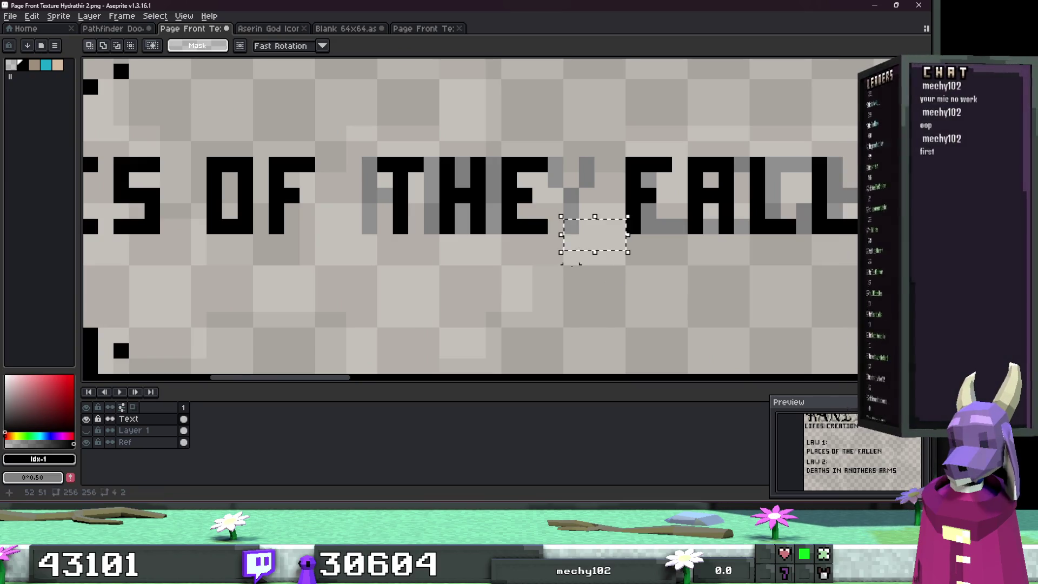
pyautogui.scroll(-2, 592, 232)
pyautogui.moveTo(669, 309); pyautogui.dragTo(602, 242)
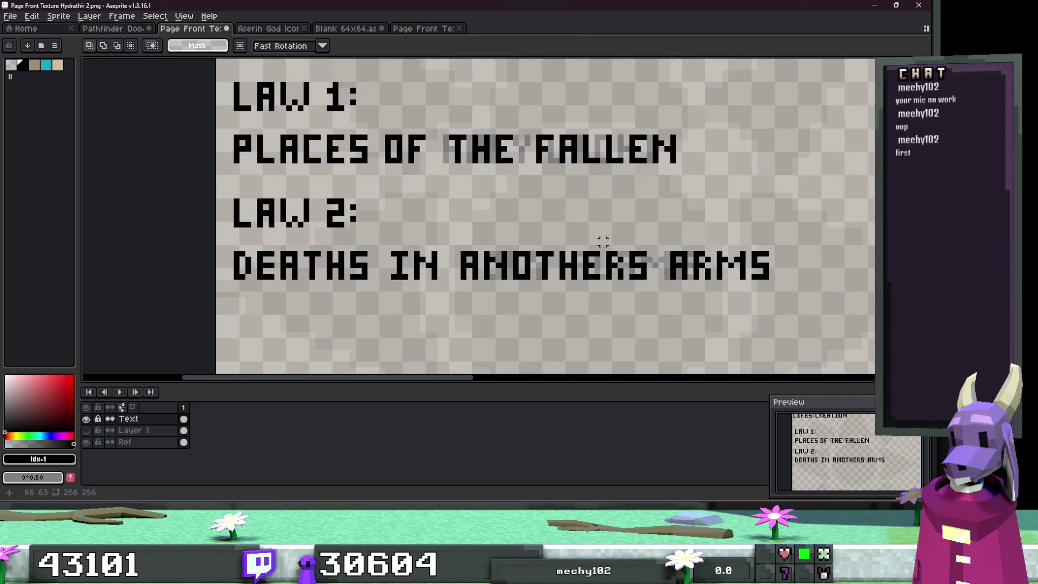
pyautogui.scroll(4, 579, 259)
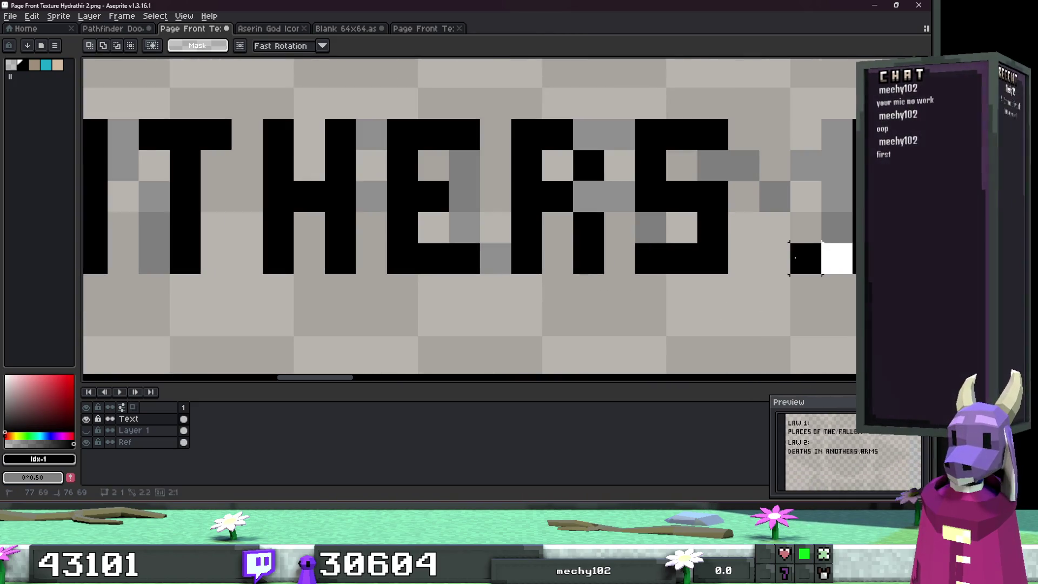
pyautogui.hscroll(-5, 471, 301)
pyautogui.press('Delete')
pyautogui.moveTo(518, 272); pyautogui.dragTo(367, 281)
pyautogui.hscroll(-3, 679, 326)
pyautogui.scroll(-1, 486, 301)
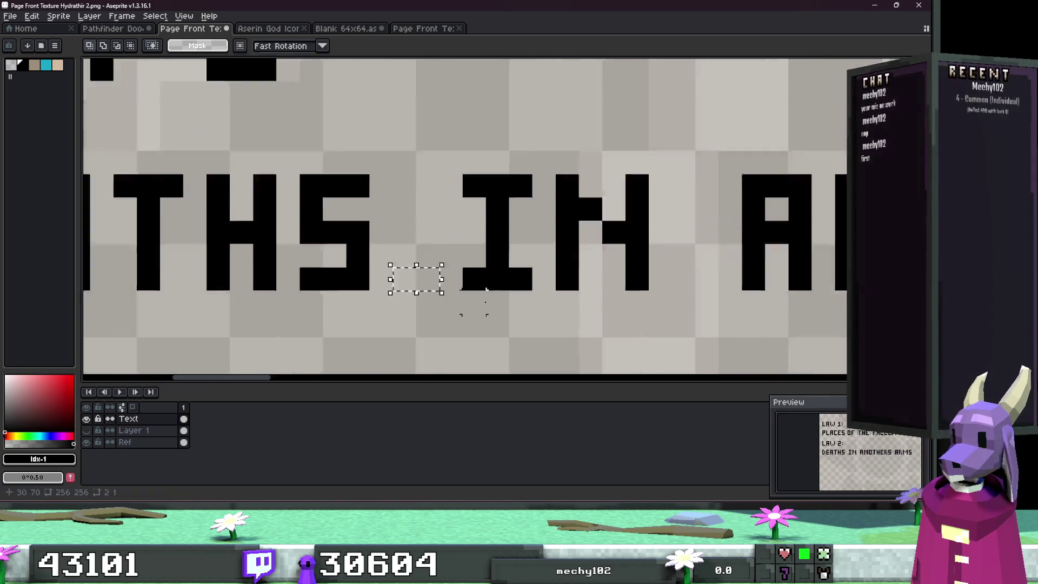
pyautogui.scroll(-5, 485, 289)
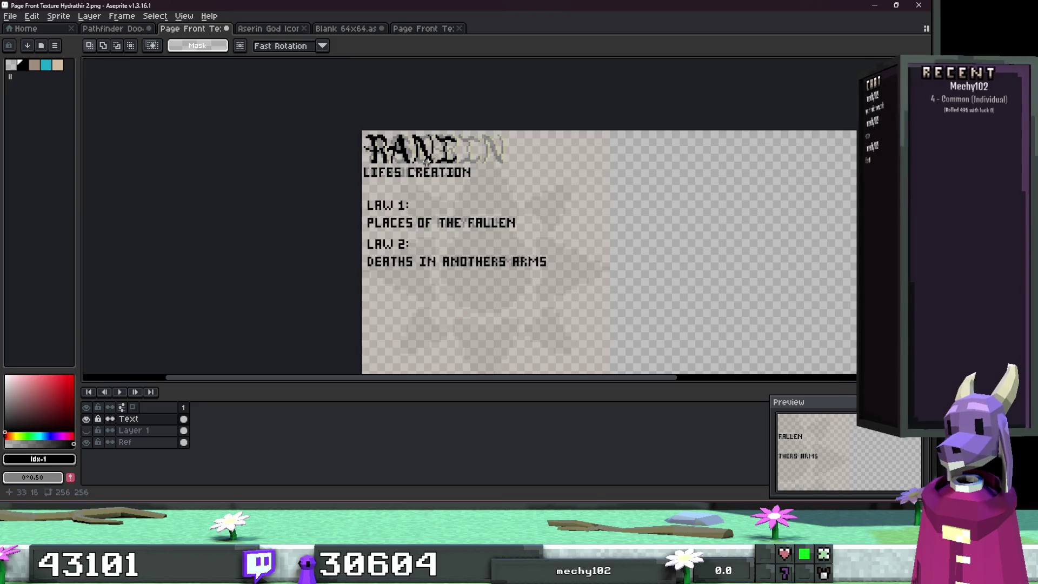
# Step: Toggle the reference and heart layers, then eyedrop beige #d2bca2 from the Aserin page
pyautogui.click(86, 443)
pyautogui.click(86, 431)
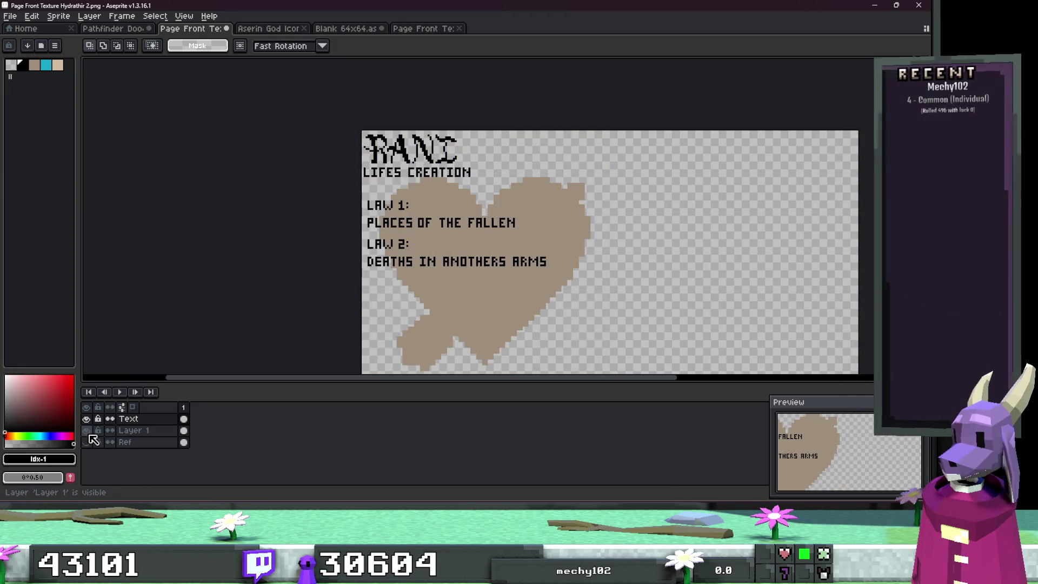
pyautogui.click(87, 442)
pyautogui.doubleClick(130, 442)
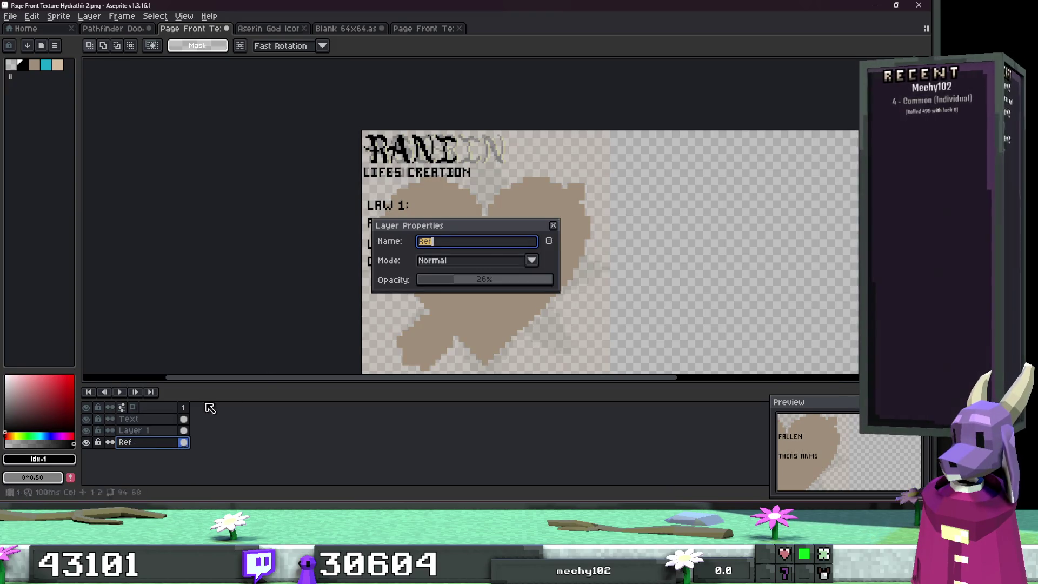
pyautogui.click(549, 223)
pyautogui.click(417, 29)
pyautogui.keyDown('alt'); pyautogui.click(541, 85); pyautogui.keyUp('alt')
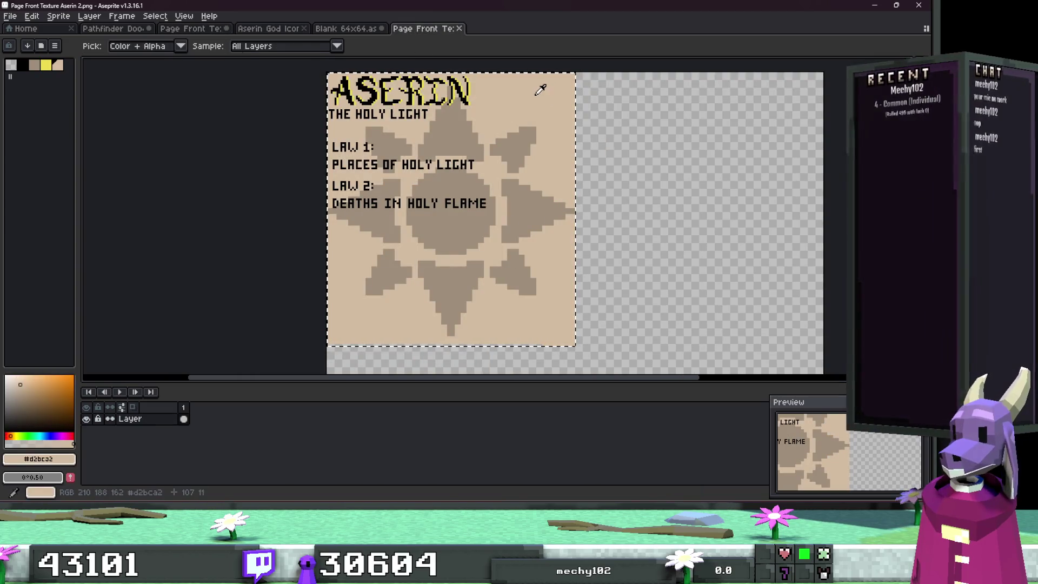
pyautogui.click(195, 28)
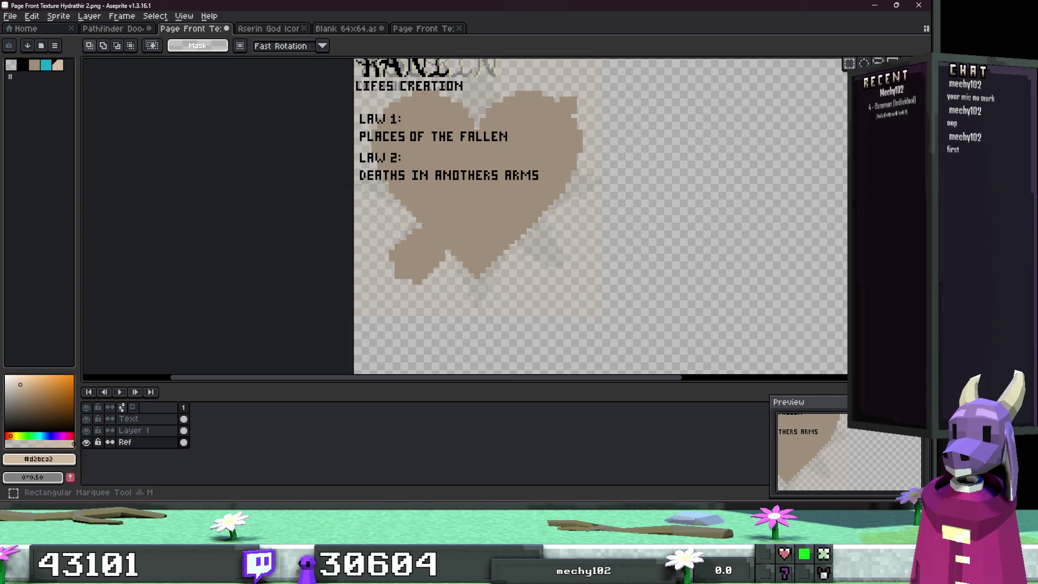
# Step: Add a new layer from the Ref layer, name it Page, and give it the beige fill
pyautogui.rightClick(143, 441)
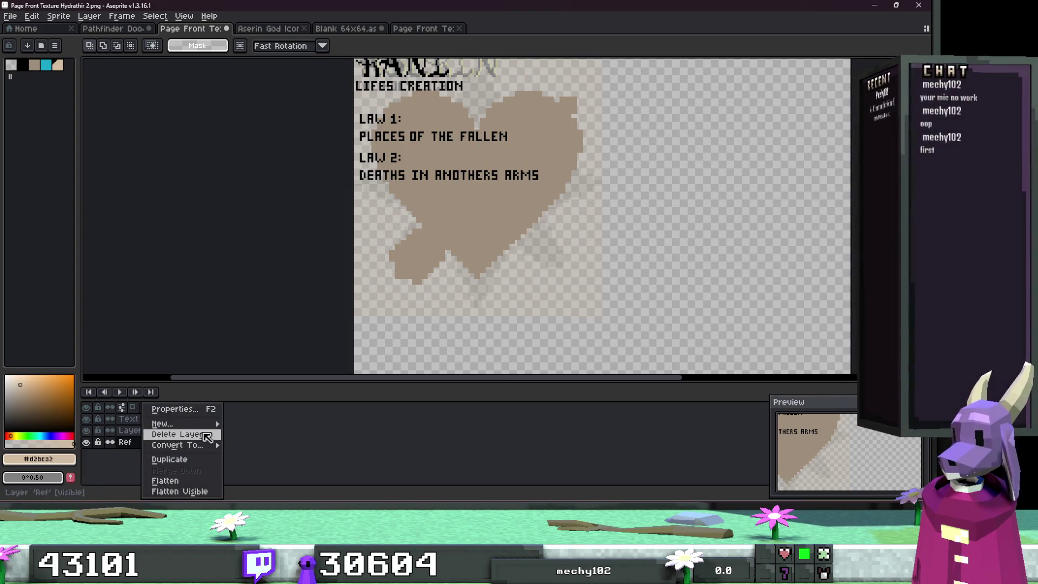
pyautogui.moveTo(210, 427)
pyautogui.click(251, 424)
pyautogui.press('F2')
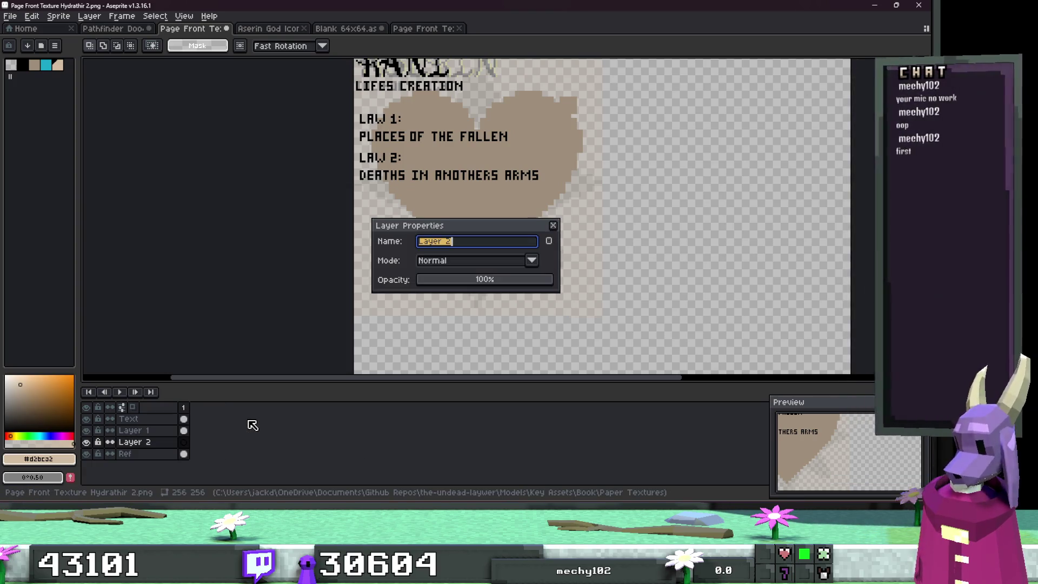
pyautogui.write('ge')
pyautogui.press('Return')
pyautogui.scroll(4, 606, 324)
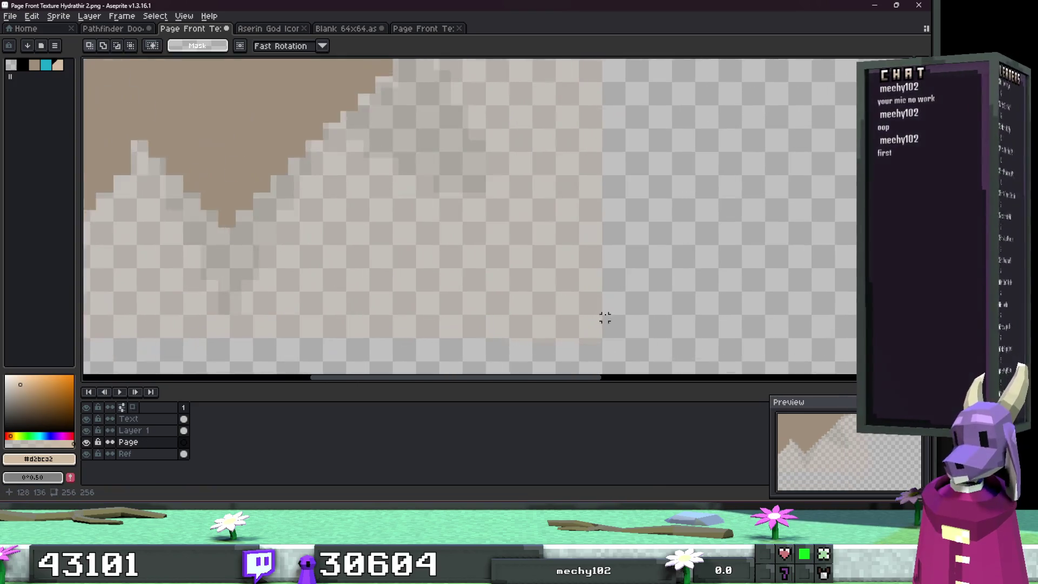
pyautogui.scroll(-4, 595, 339)
pyautogui.scroll(2, 434, 135)
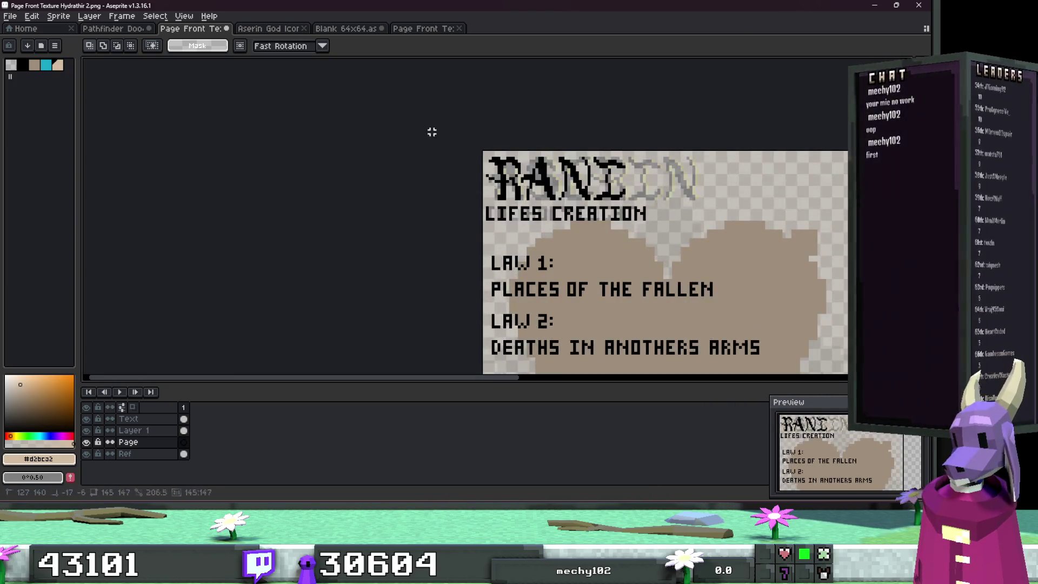
pyautogui.scroll(-6, 336, 151)
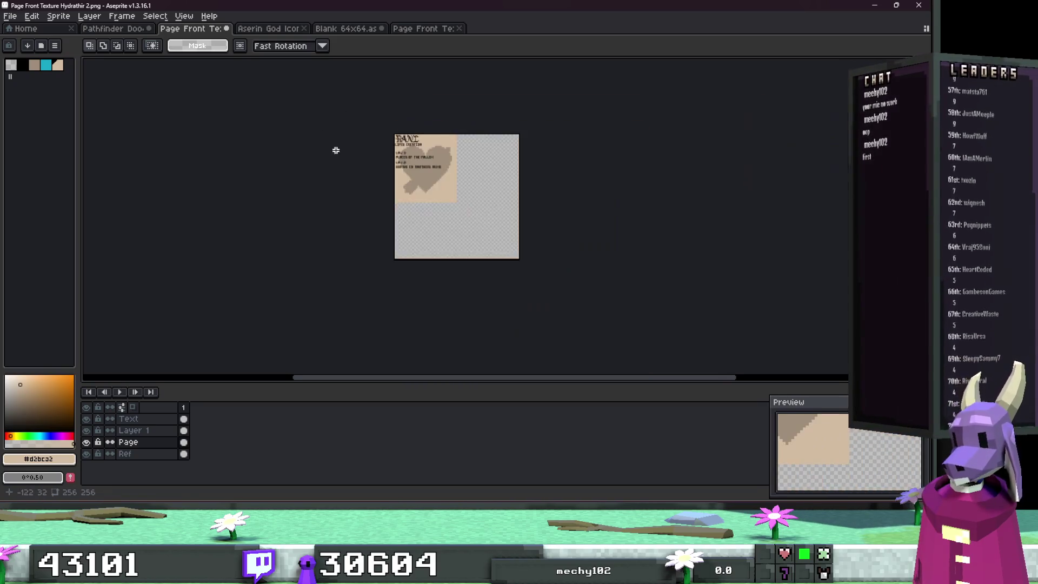
pyautogui.scroll(4, 424, 112)
pyautogui.scroll(-2, 414, 161)
pyautogui.scroll(1, 420, 209)
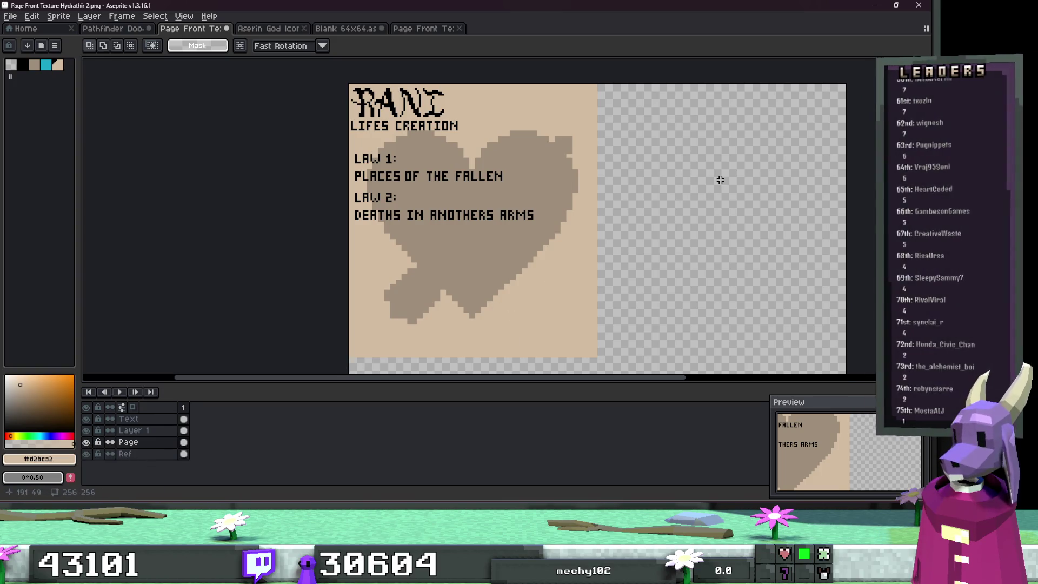
# Step: Select the grey heart on its layer and scale it up to about 127.4x116.9
pyautogui.click(459, 285)
pyautogui.click(133, 430)
pyautogui.click(475, 260)
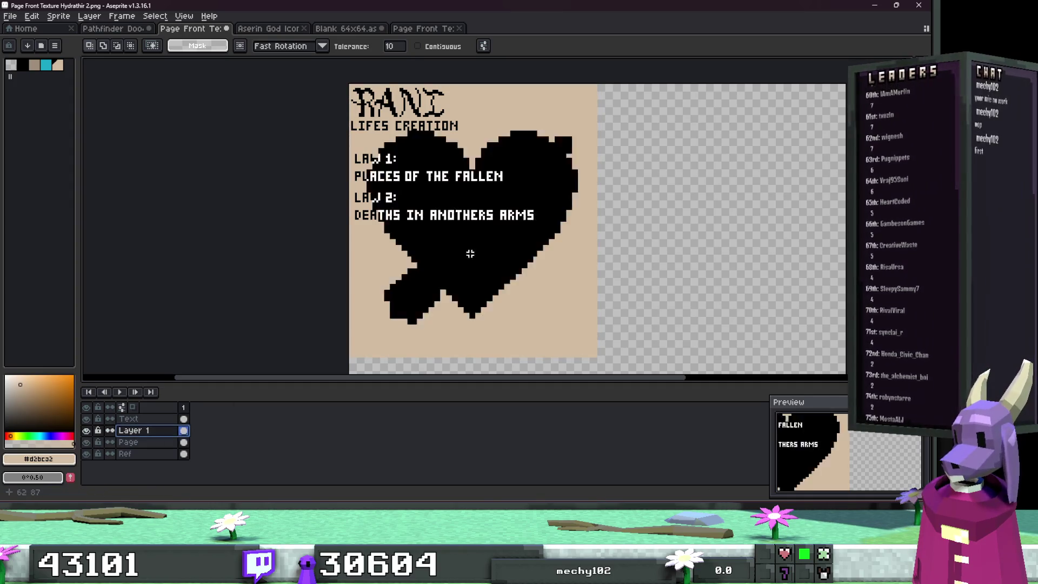
pyautogui.moveTo(578, 329); pyautogui.dragTo(607, 349)
pyautogui.moveTo(363, 128); pyautogui.dragTo(347, 116)
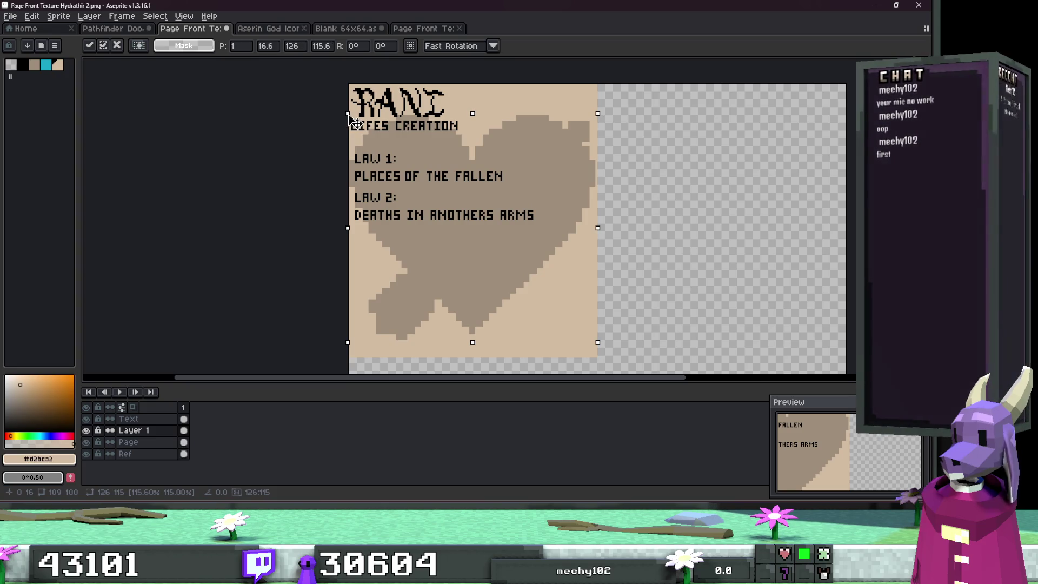
pyautogui.moveTo(598, 343); pyautogui.dragTo(612, 351)
# Step: Apply the heart resize, compare against the Aserin page, and deselect
pyautogui.press('Return')
pyautogui.click(414, 29)
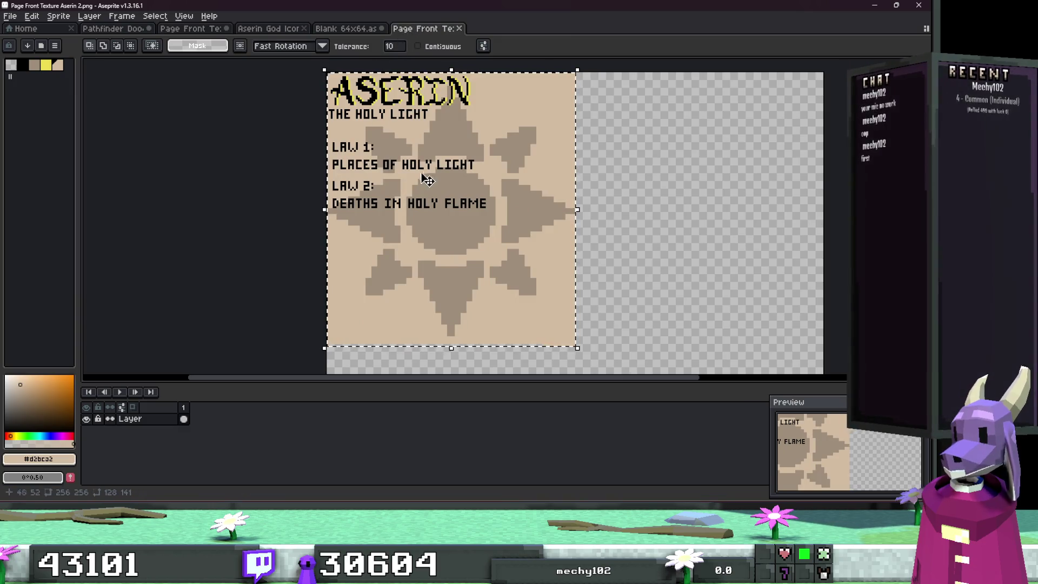
pyautogui.click(192, 29)
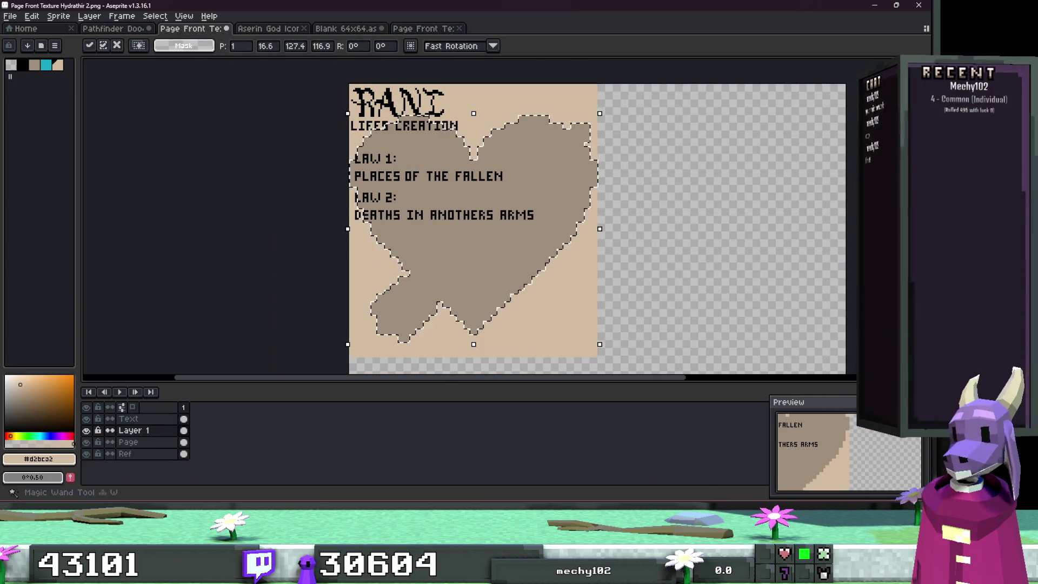
pyautogui.hotkey('ctrl', 'd')
pyautogui.hscroll(2, 724, 166)
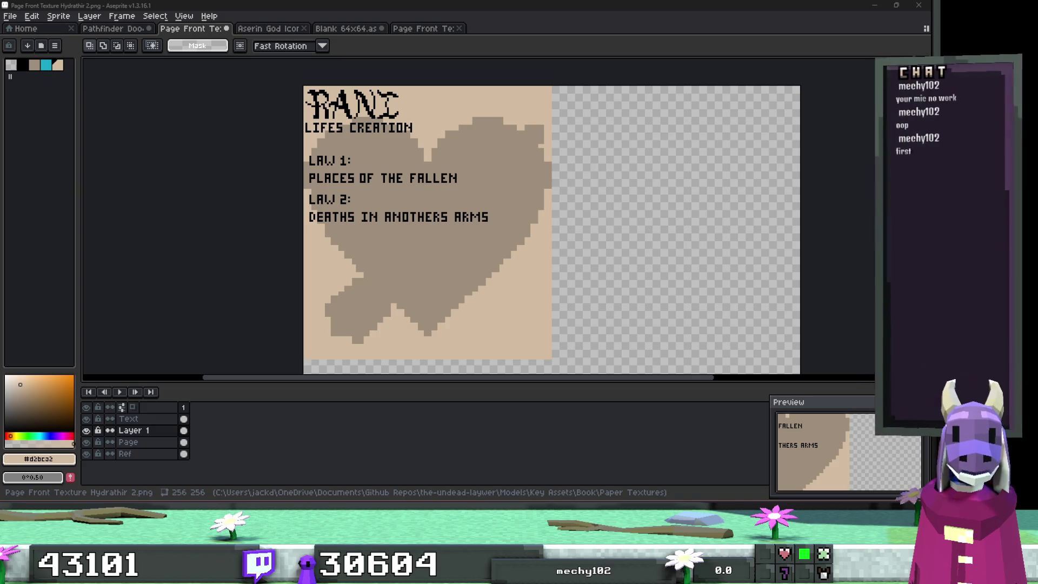
# Step: Add a new empty layer above the Text layer and marquee the RANI title
pyautogui.scroll(-1, 639, 220)
pyautogui.scroll(-1, 538, 218)
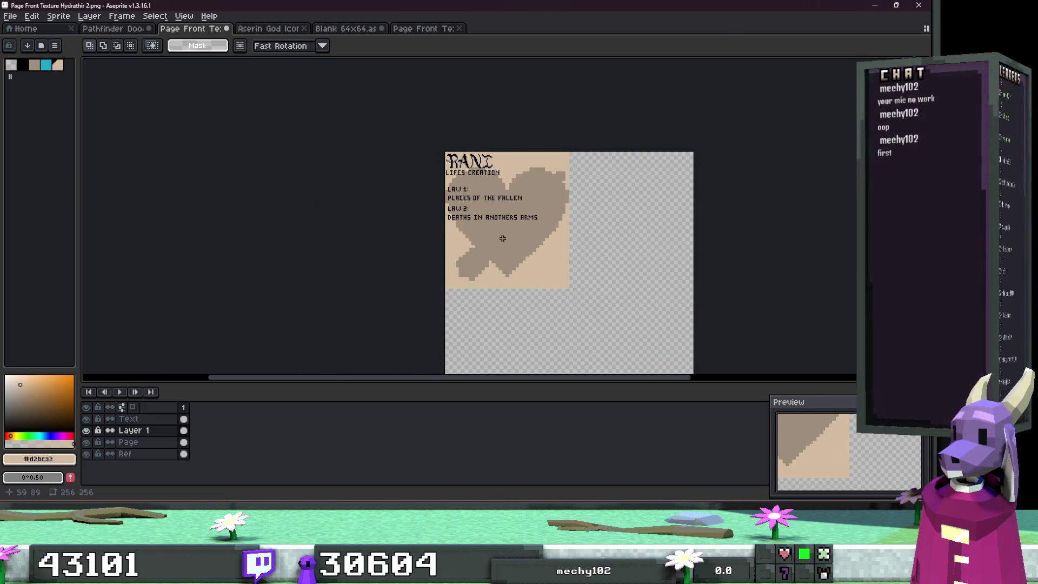
pyautogui.scroll(2, 503, 239)
pyautogui.click(129, 418)
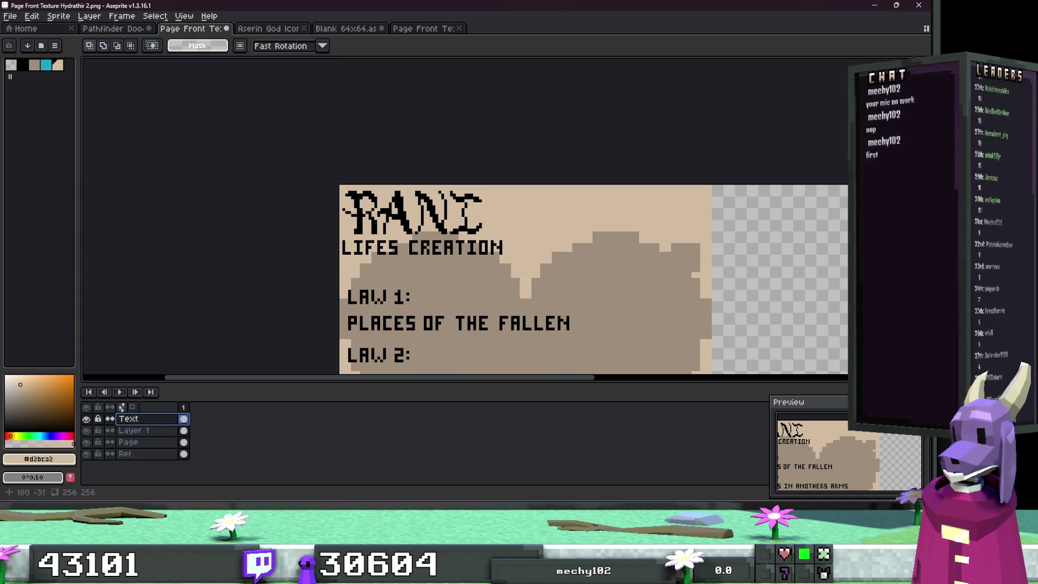
pyautogui.scroll(1, 324, 178)
pyautogui.moveTo(310, 172); pyautogui.dragTo(561, 255)
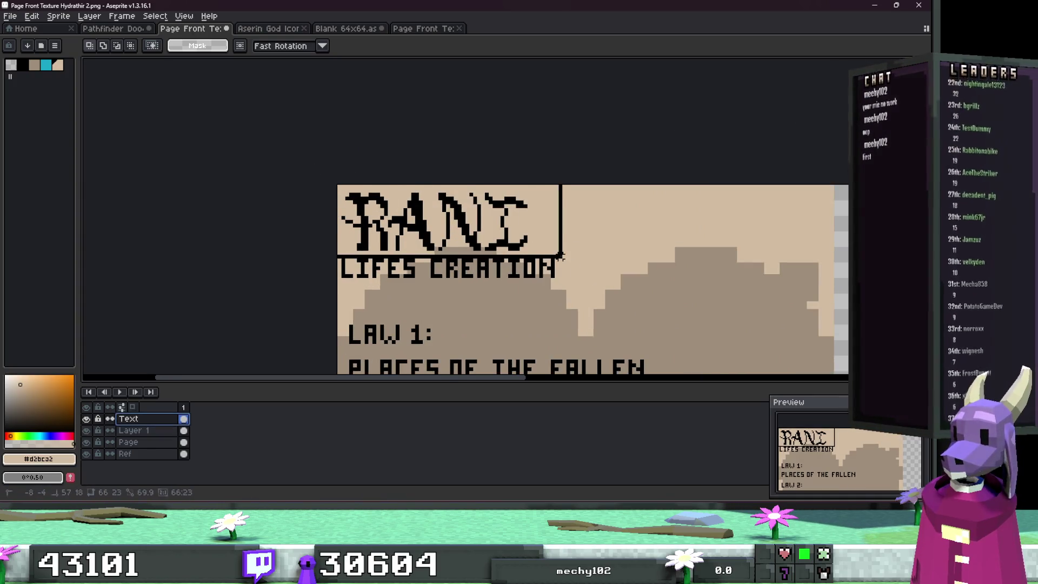
pyautogui.rightClick(149, 436)
pyautogui.moveTo(184, 432)
pyautogui.click(270, 420)
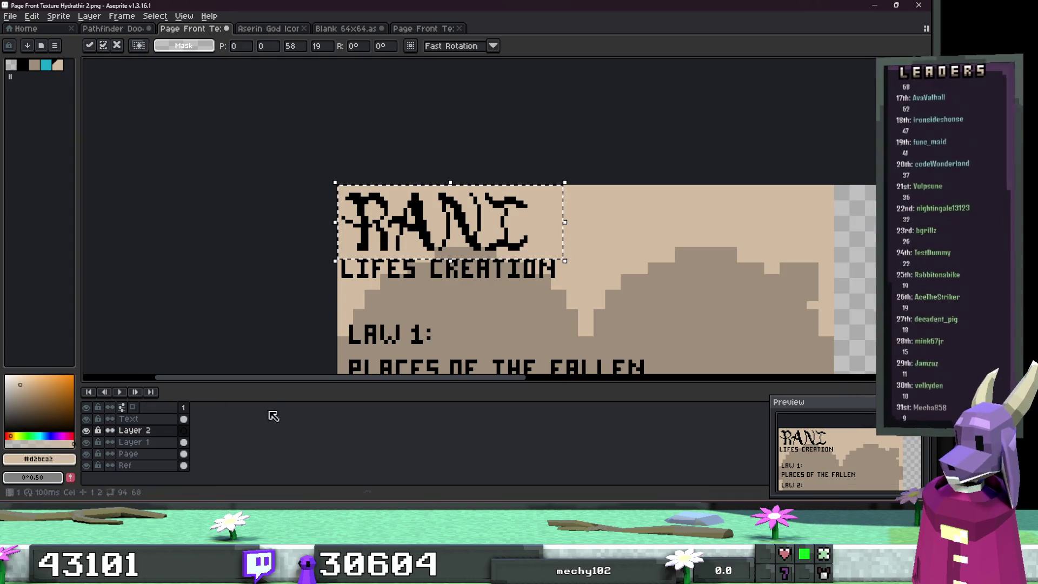
pyautogui.moveTo(341, 185); pyautogui.dragTo(586, 261)
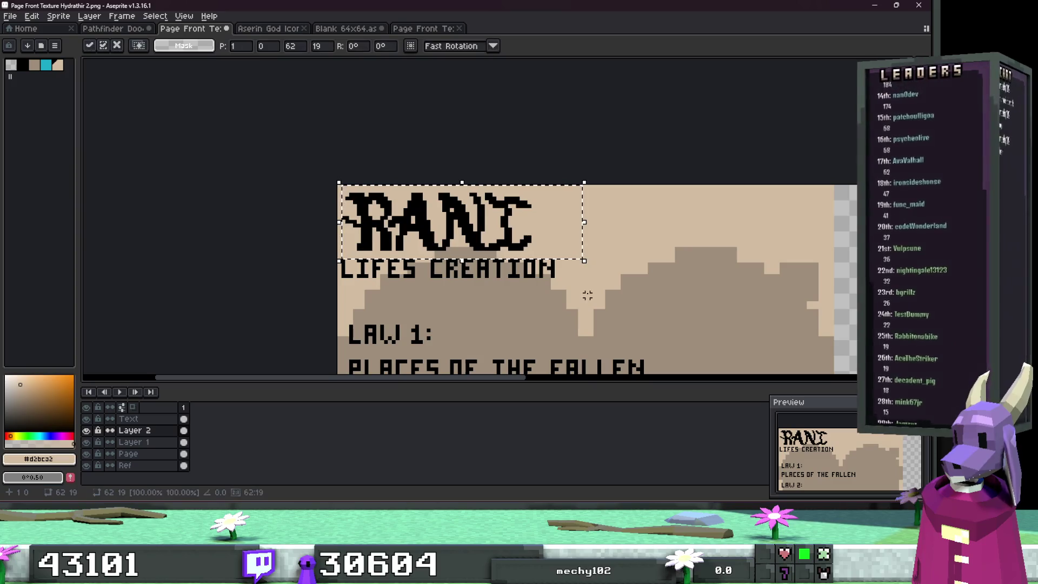
# Step: Eyedrop the heart sprite's pink and paint-bucket it onto the RANI title's edges
pyautogui.hotkey('ctrl', 'Tab')
pyautogui.hotkey('ctrl', 'Tab')
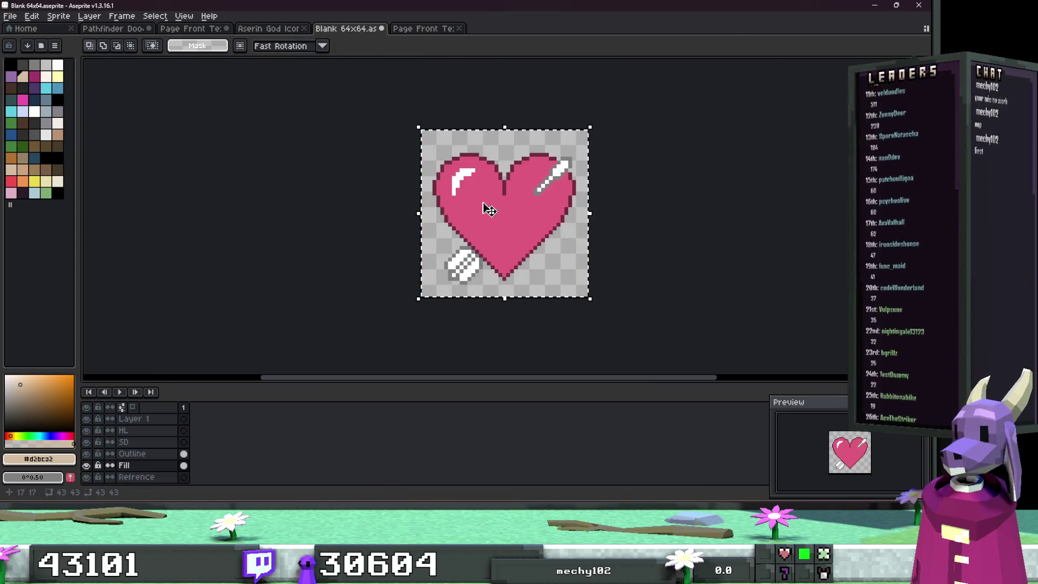
pyautogui.keyDown('alt'); pyautogui.click(495, 201); pyautogui.keyUp('alt')
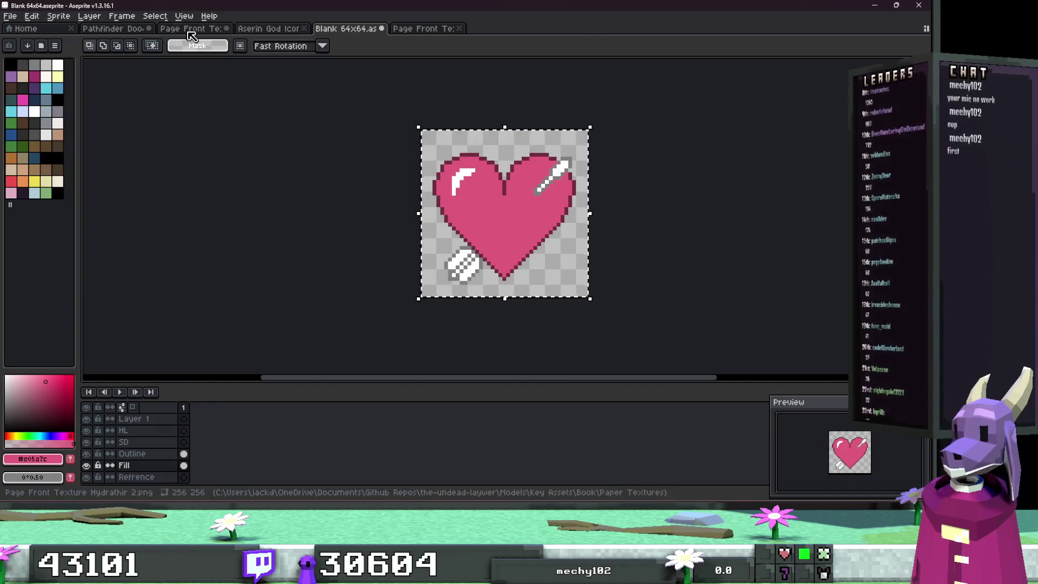
pyautogui.click(190, 30)
pyautogui.scroll(1, 540, 297)
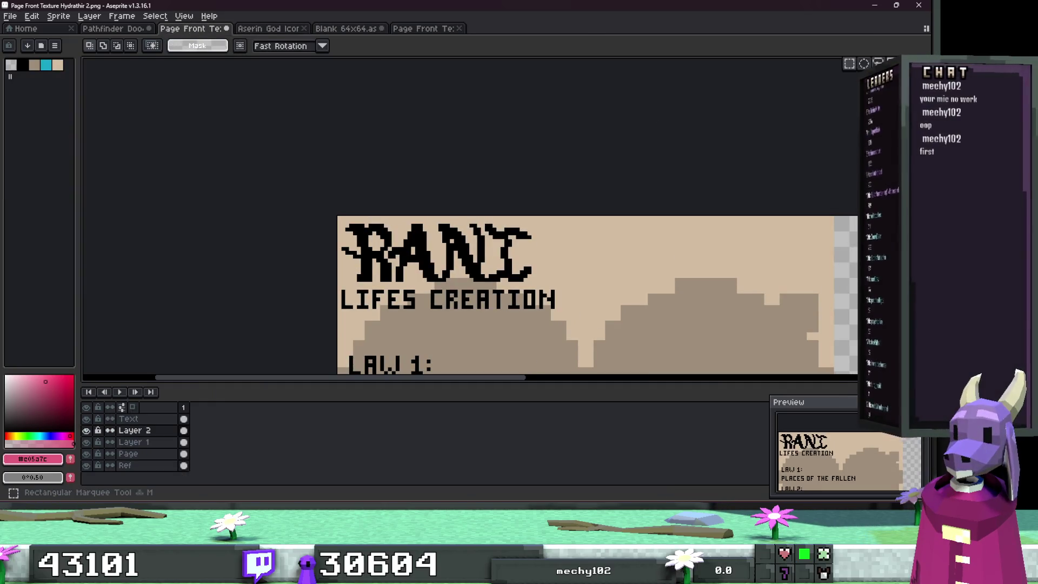
pyautogui.press('g')
pyautogui.click(475, 256)
pyautogui.scroll(-2, 476, 256)
pyautogui.scroll(1, 466, 199)
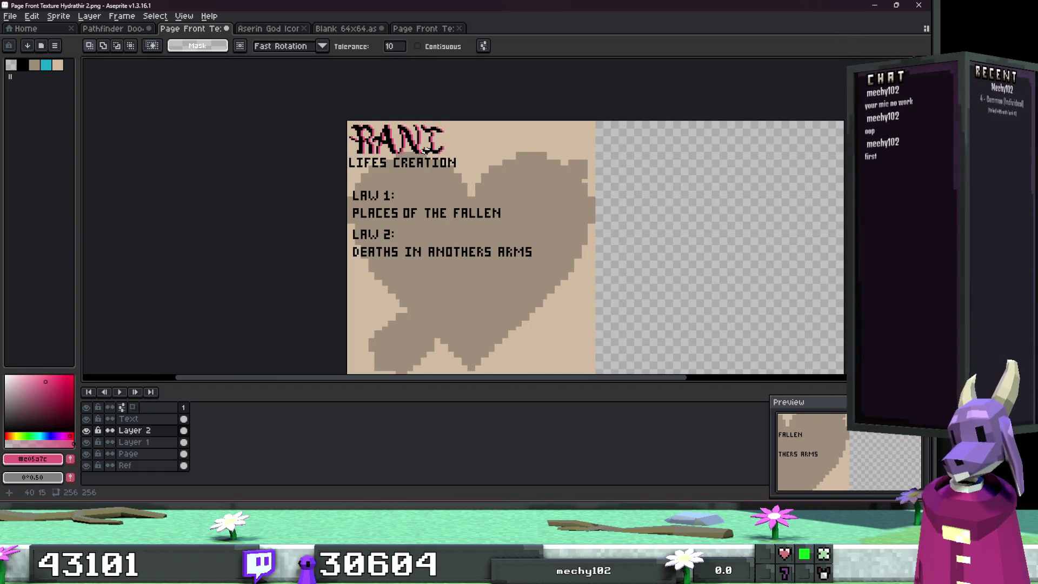
pyautogui.click(10, 16)
# Step: In Export As, change the output name to Page Front Texture Rani 2.png
pyautogui.moveTo(75, 117)
pyautogui.click(130, 112)
pyautogui.click(716, 280)
pyautogui.moveTo(721, 281); pyautogui.dragTo(643, 288)
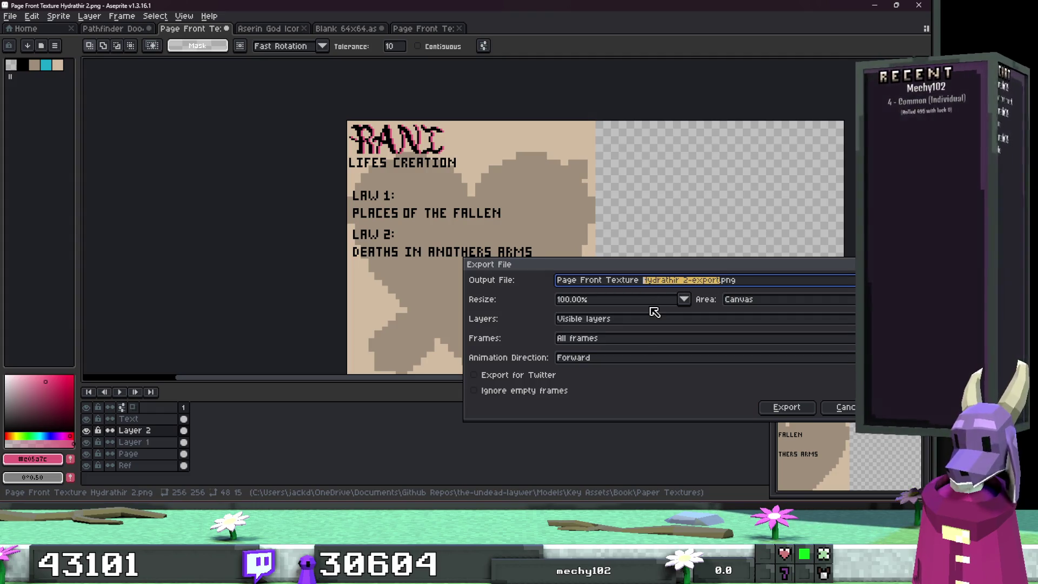
pyautogui.write('Rani.')
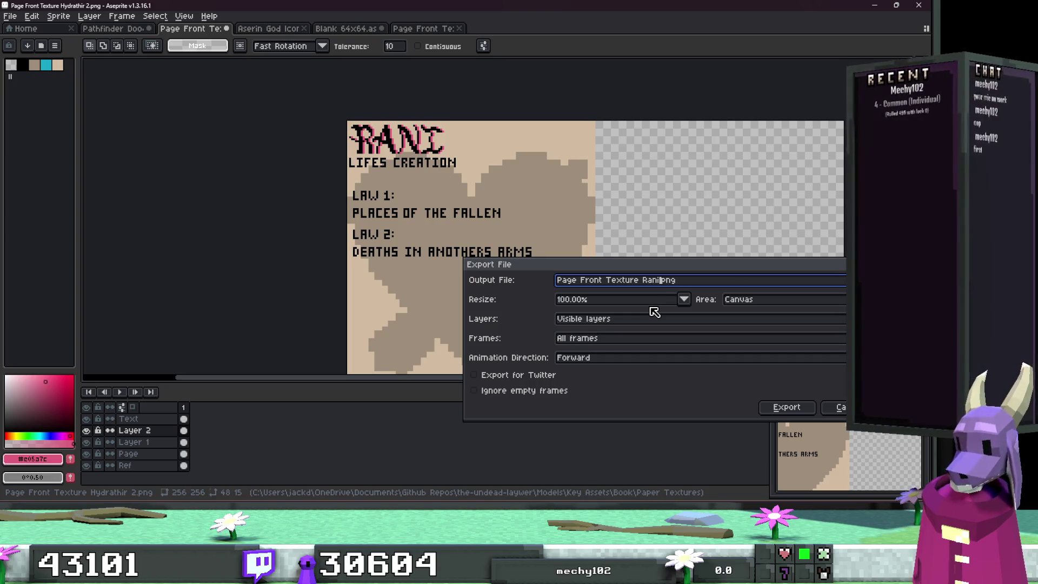
pyautogui.write('2')
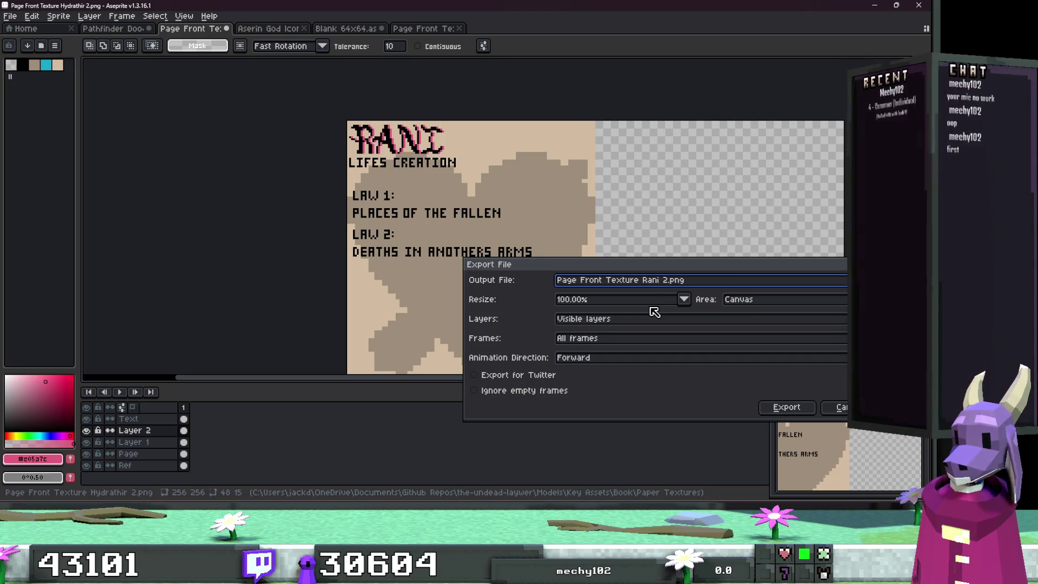
# Step: Filter Godot's FileSystem for 'page te' to check the existing page textures
pyautogui.hotkey('alt', 'Tab')
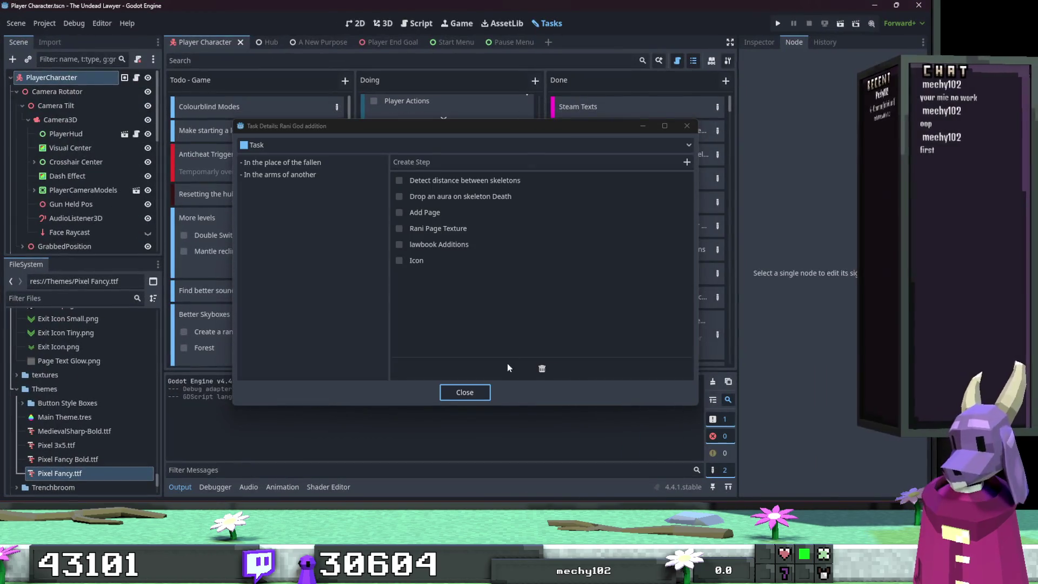
pyautogui.click(463, 389)
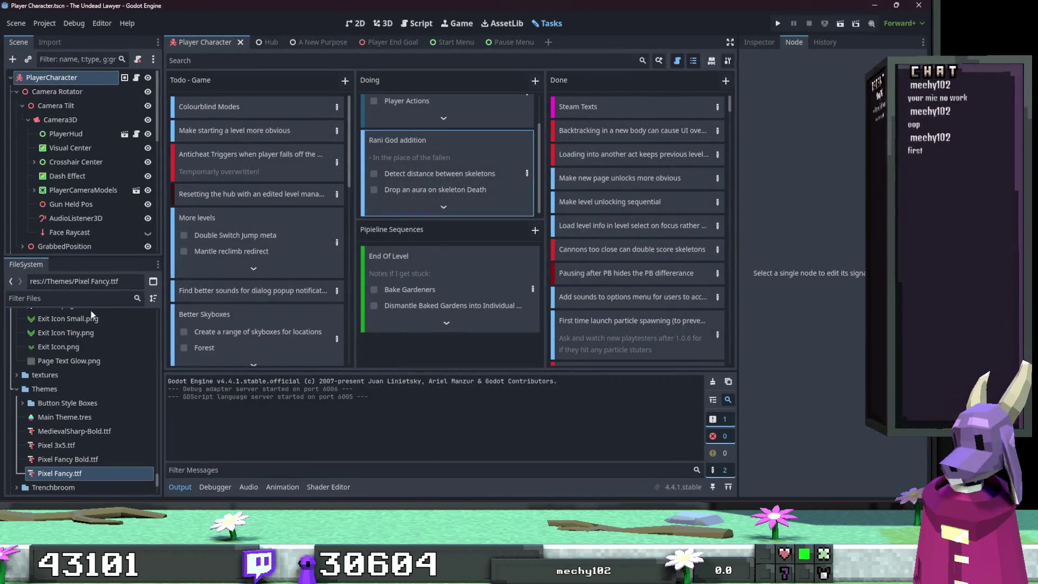
pyautogui.click(54, 297)
pyautogui.write('page te')
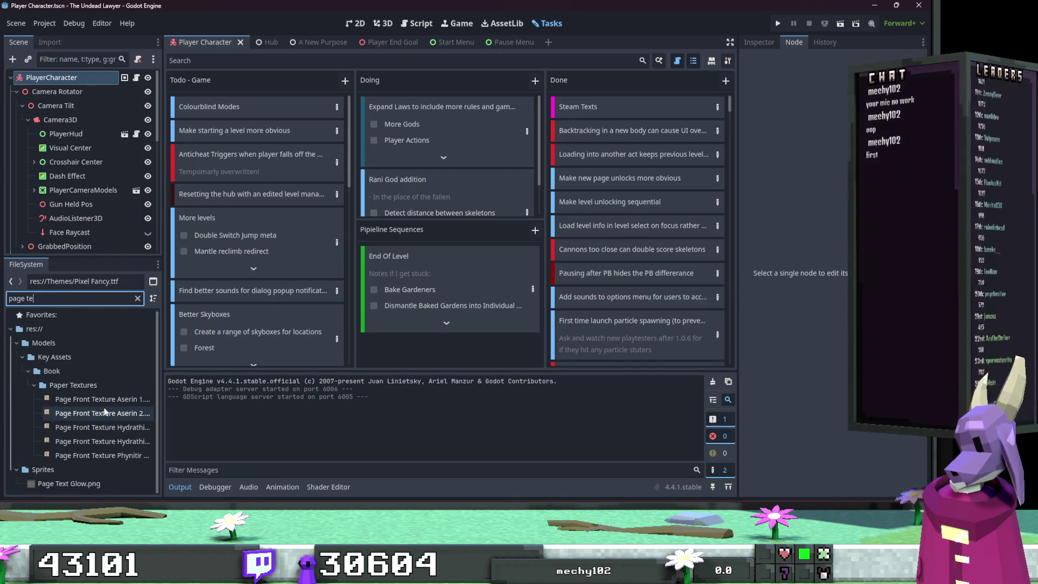
pyautogui.click(869, 5)
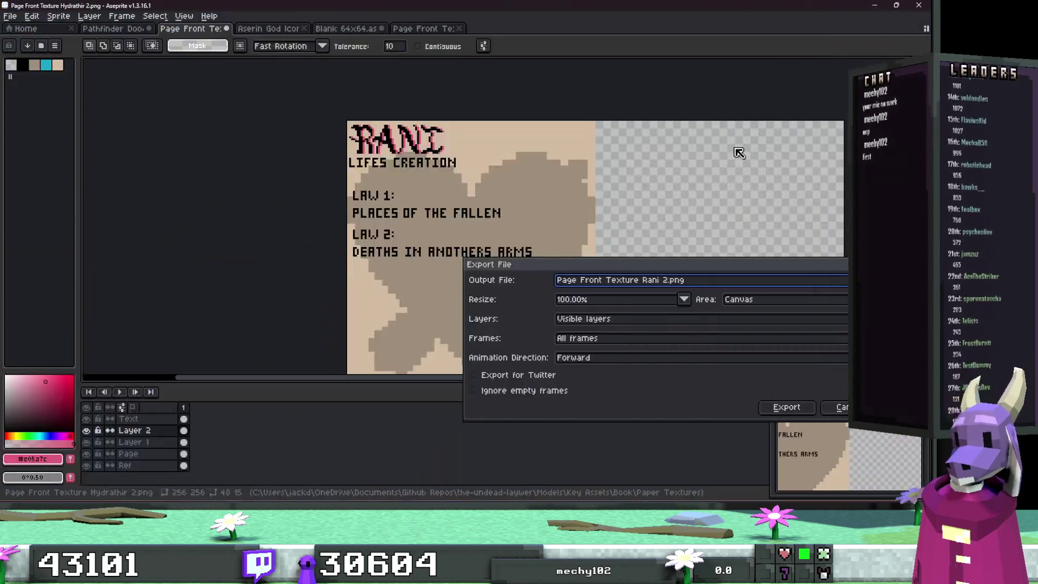
# Step: Export the full page, then select and delete the LAW 2 lines on the Text layer
pyautogui.click(762, 407)
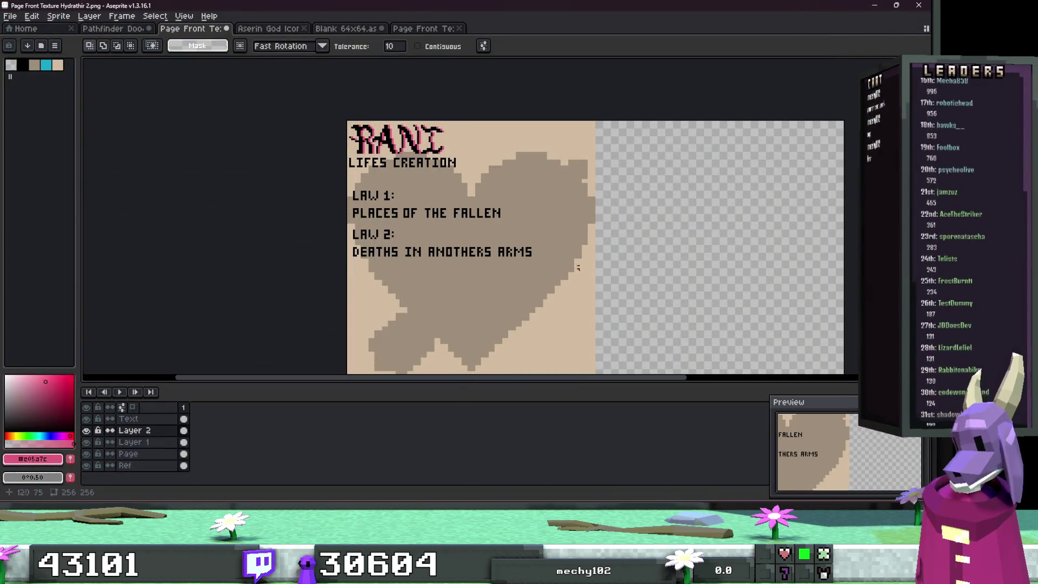
pyautogui.press('m')
pyautogui.scroll(1, 501, 267)
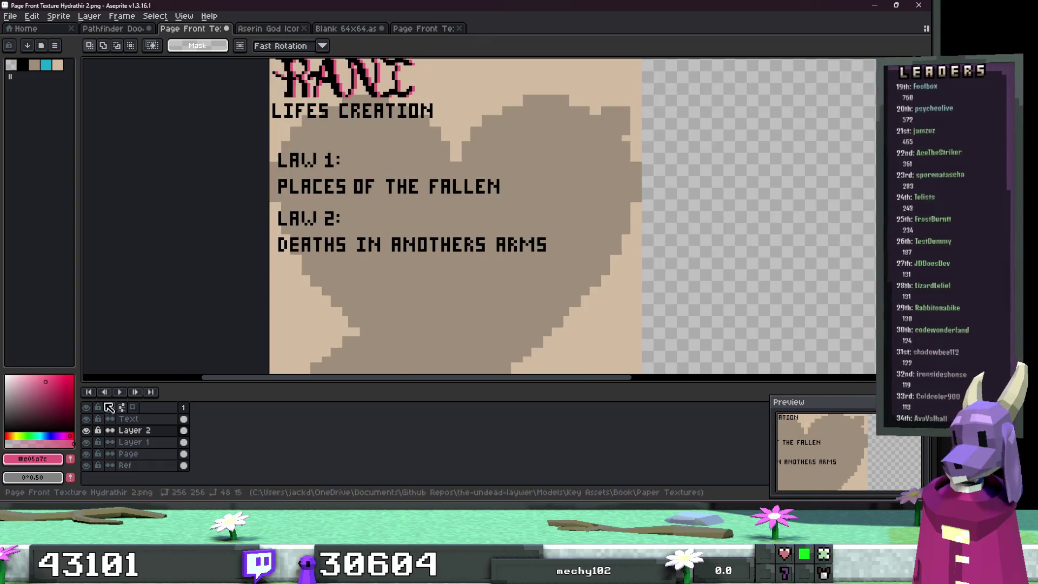
pyautogui.click(129, 418)
pyautogui.moveTo(540, 285); pyautogui.dragTo(192, 206)
pyautogui.moveTo(573, 279); pyautogui.dragTo(169, 202)
pyautogui.press('Delete')
# Step: Export the copy without LAW 2, then undo to restore the deleted lines
pyautogui.click(10, 17)
pyautogui.moveTo(76, 112)
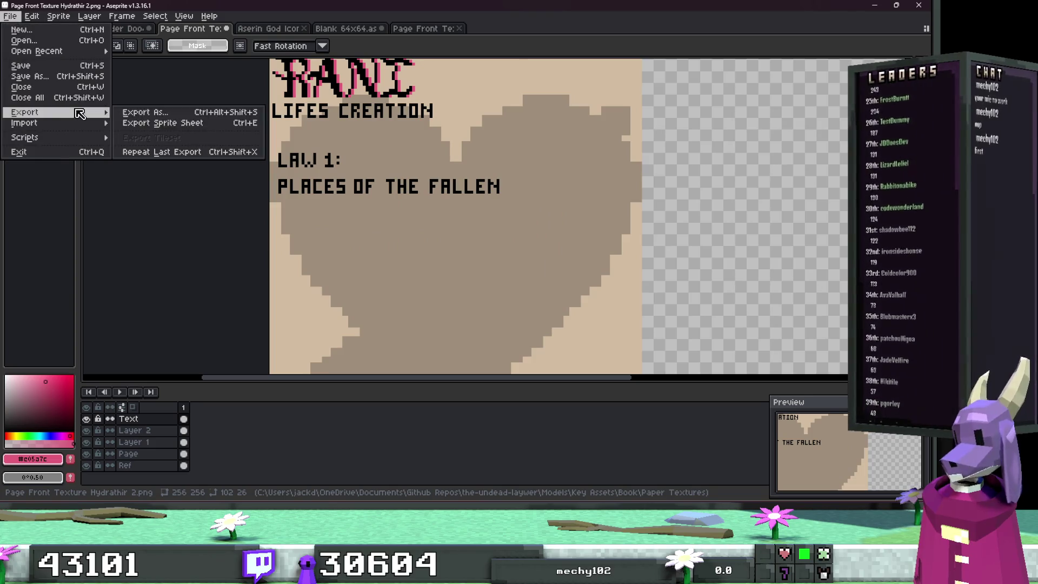
pyautogui.click(157, 113)
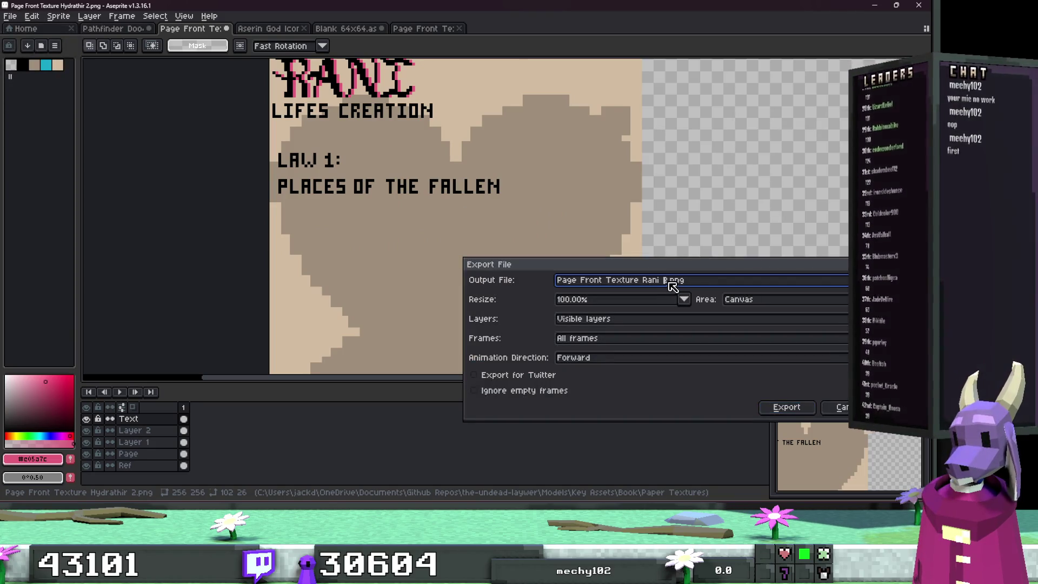
pyautogui.click(778, 406)
pyautogui.hotkey('ctrl', 'z')
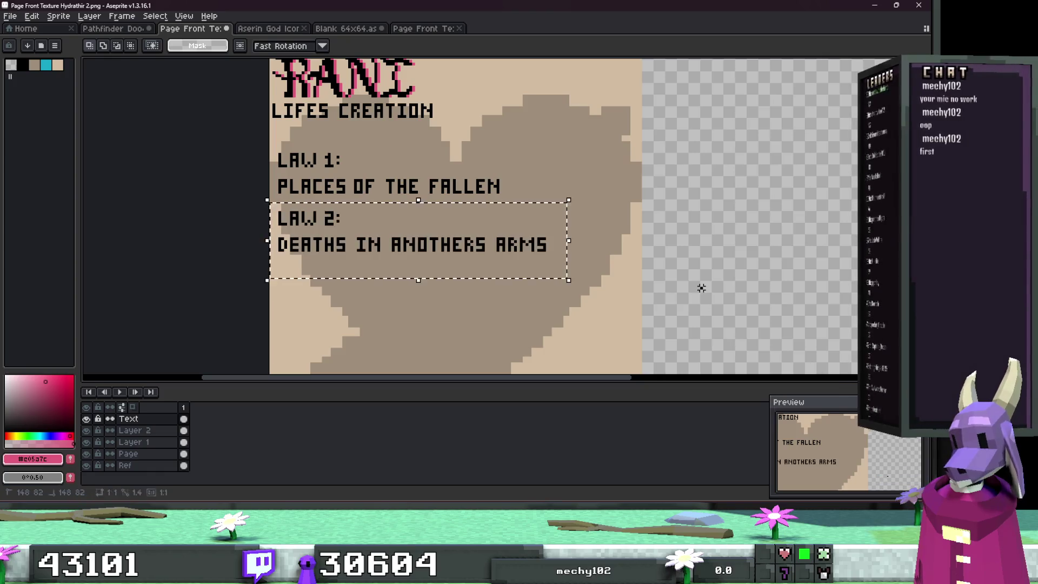
pyautogui.scroll(-2, 686, 283)
pyautogui.scroll(2, 666, 276)
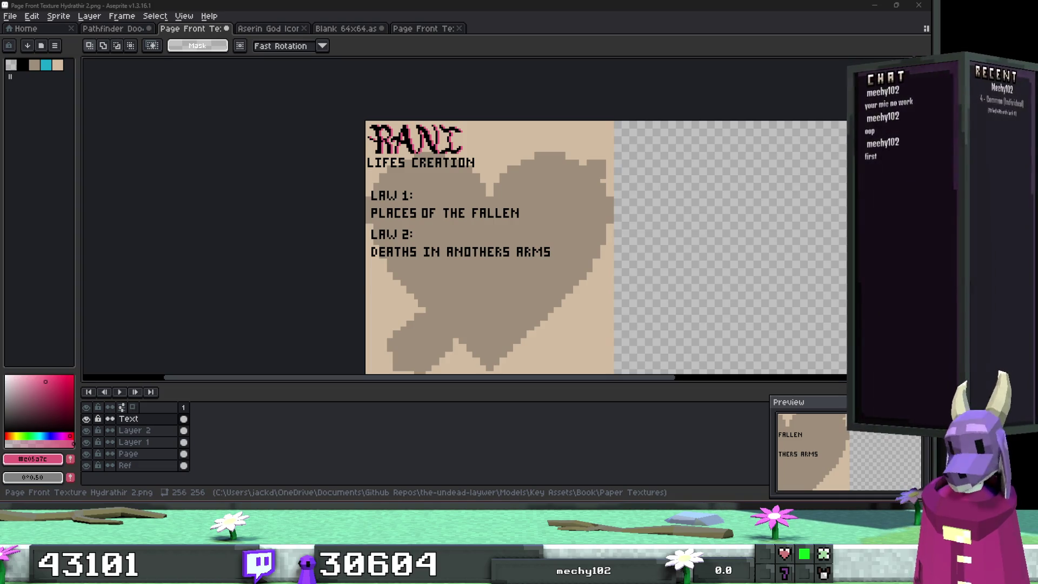
pyautogui.click(874, 5)
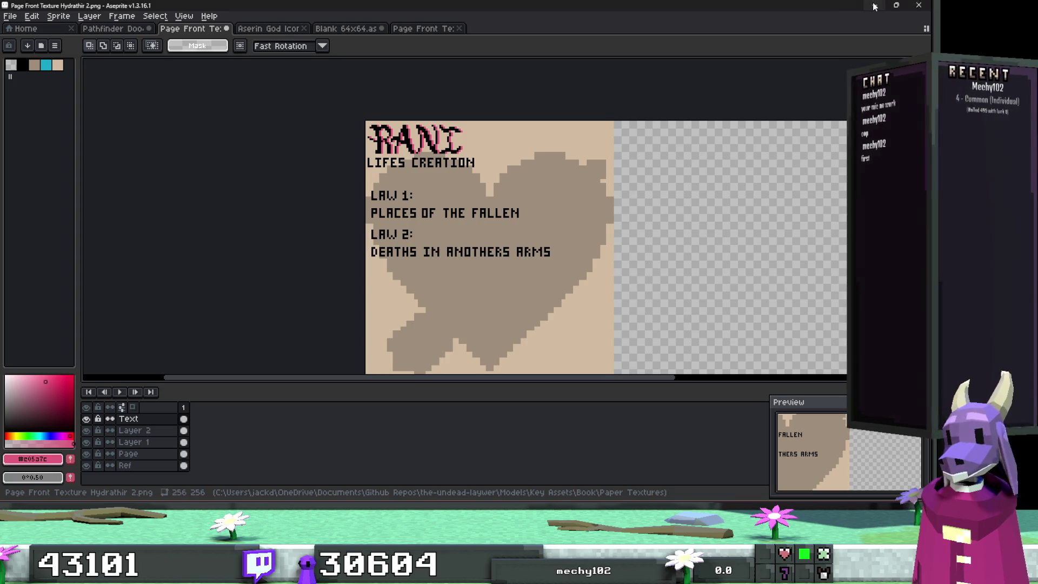
# Step: In Godot's FileSystem, try the filters 'player he' and 'object', then clear the filter
pyautogui.hotkey('alt', 'Tab')
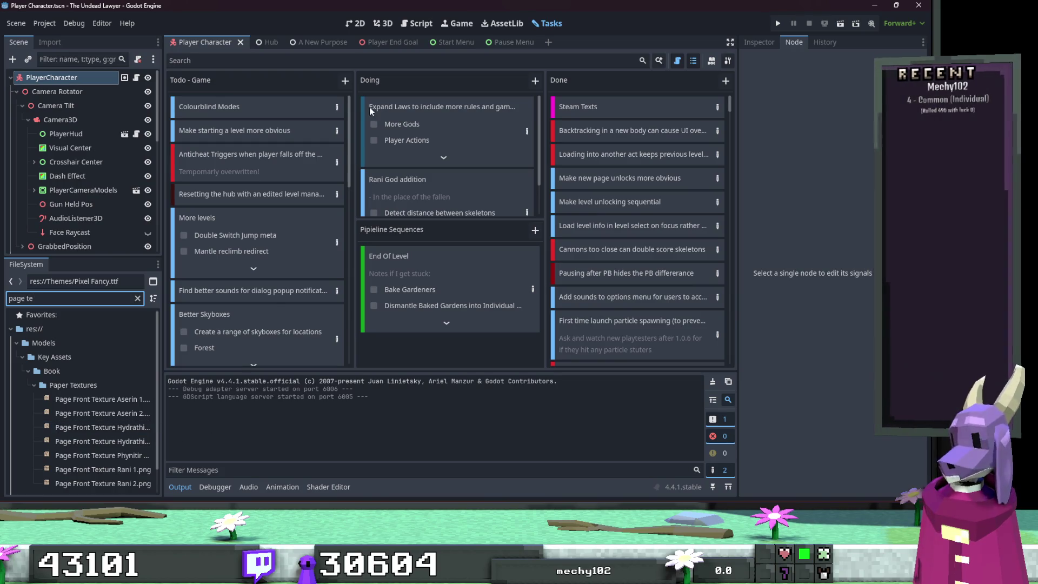
pyautogui.hotkey('ctrl', 'a')
pyautogui.press('BackSpace')
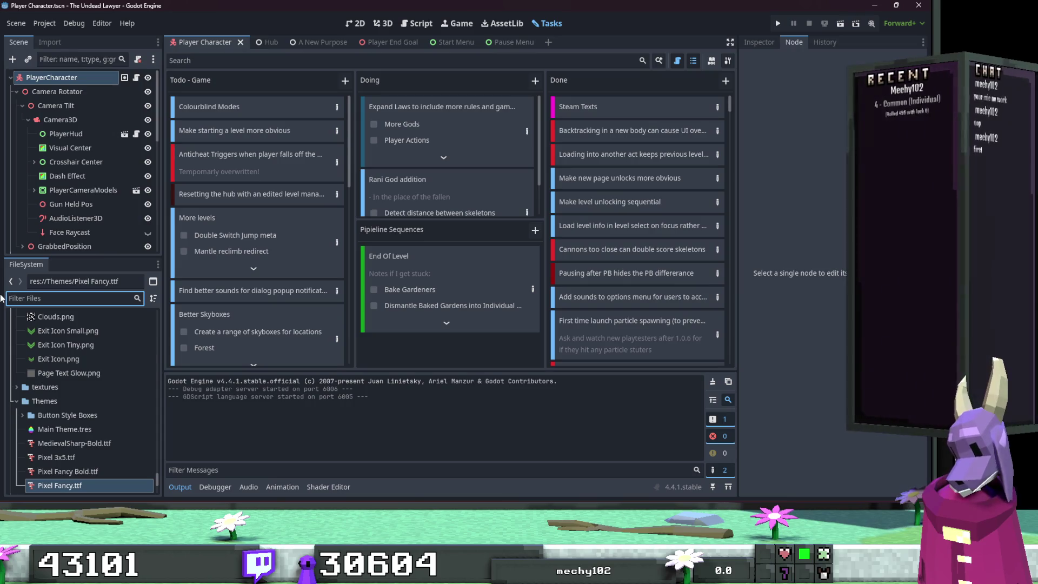
pyautogui.write('player he')
pyautogui.press('BackSpace')
pyautogui.press('BackSpace')
pyautogui.press('BackSpace')
pyautogui.press('BackSpace')
pyautogui.press('BackSpace')
pyautogui.press('BackSpace')
pyautogui.write('object')
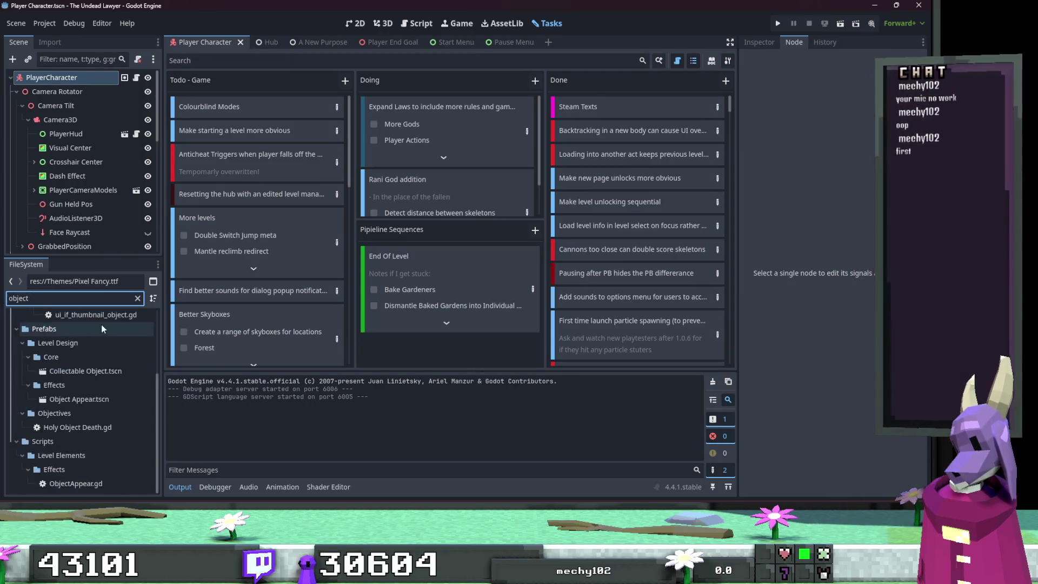
pyautogui.click(138, 298)
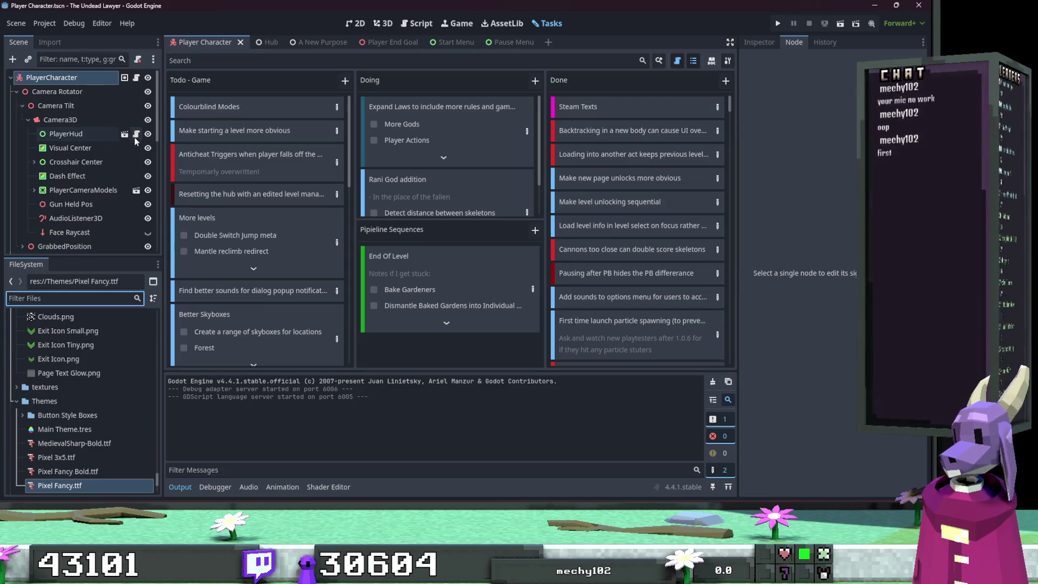
# Step: Open the Player Camera Models scene in 3D and open Book manager's script
pyautogui.click(137, 190)
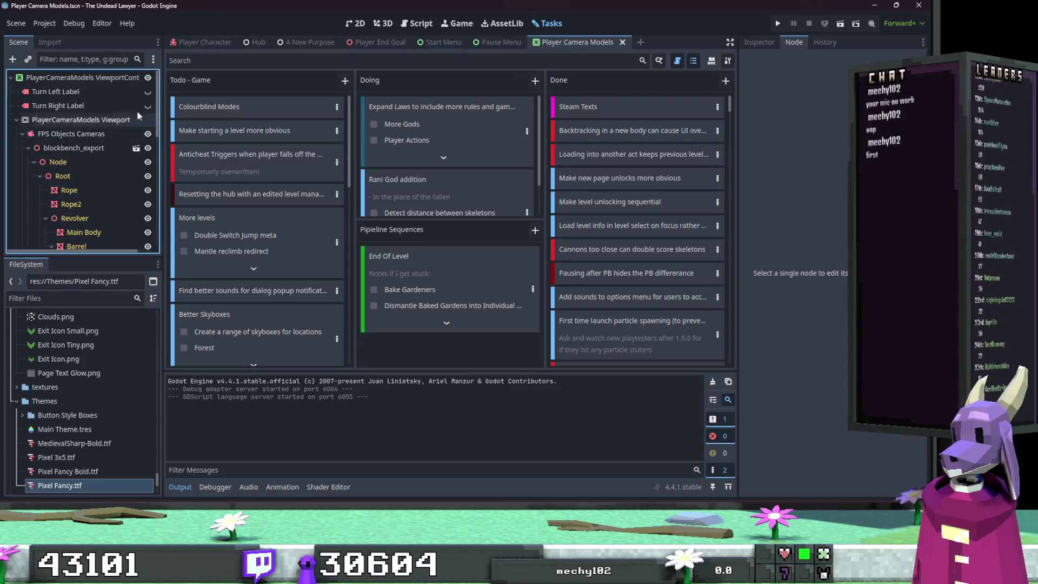
pyautogui.click(414, 24)
pyautogui.click(384, 24)
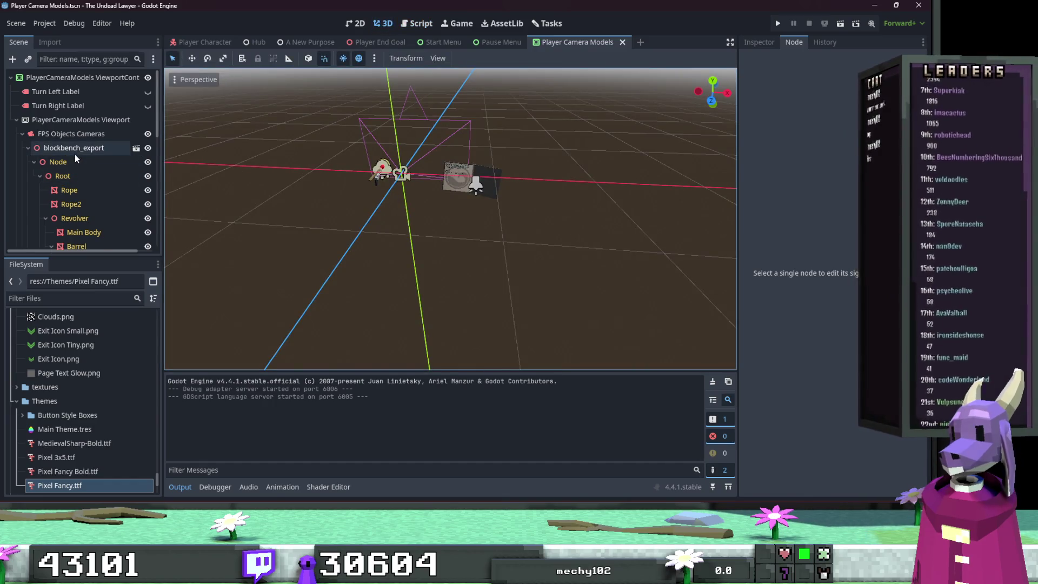
pyautogui.scroll(-2, 74, 154)
pyautogui.click(22, 125)
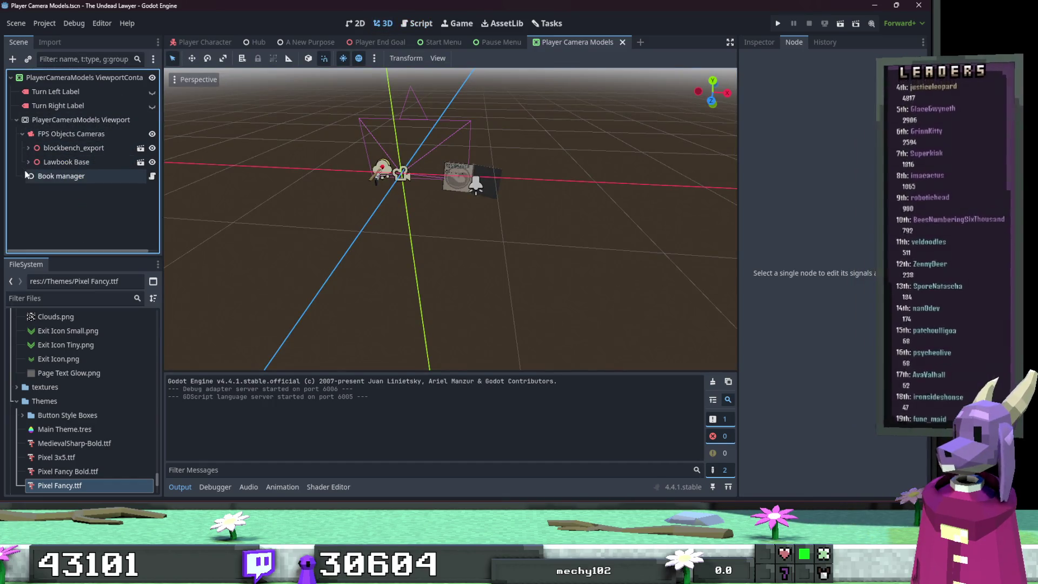
pyautogui.click(151, 176)
pyautogui.scroll(3, 430, 250)
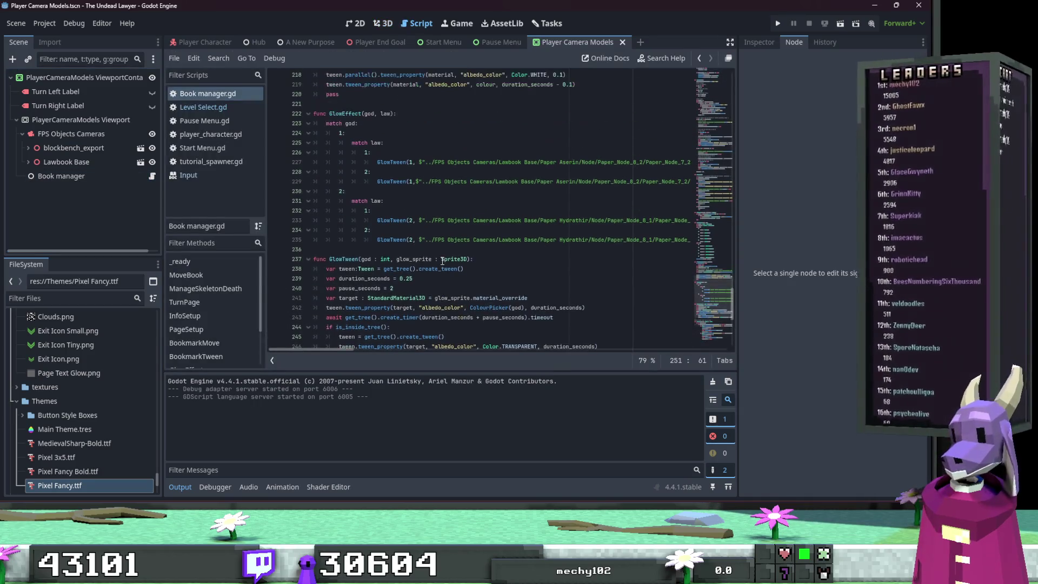
pyautogui.click(344, 279)
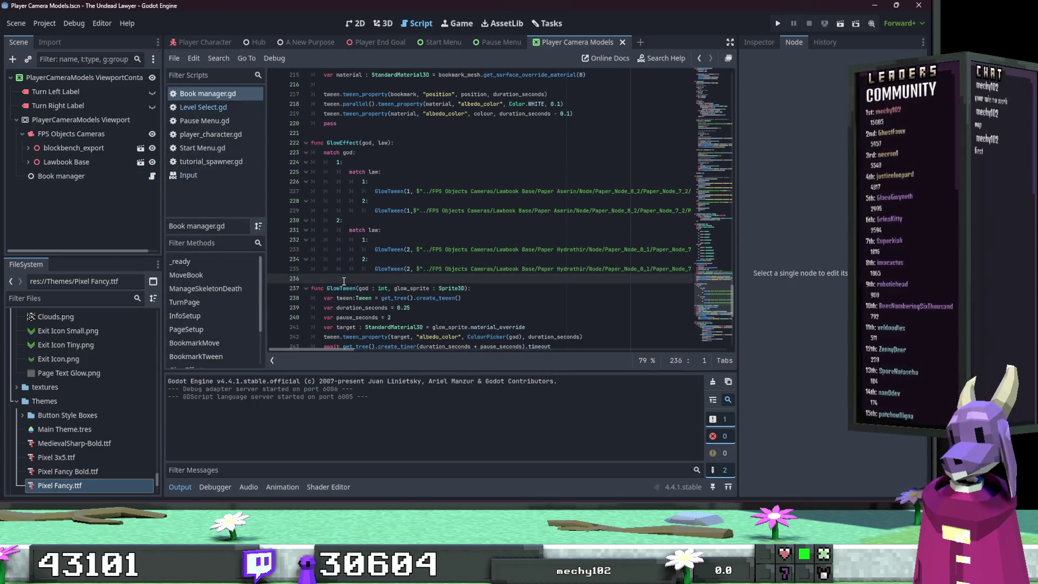
pyautogui.press('Return')
pyautogui.press('Return')
pyautogui.press('Up')
pyautogui.press('Up')
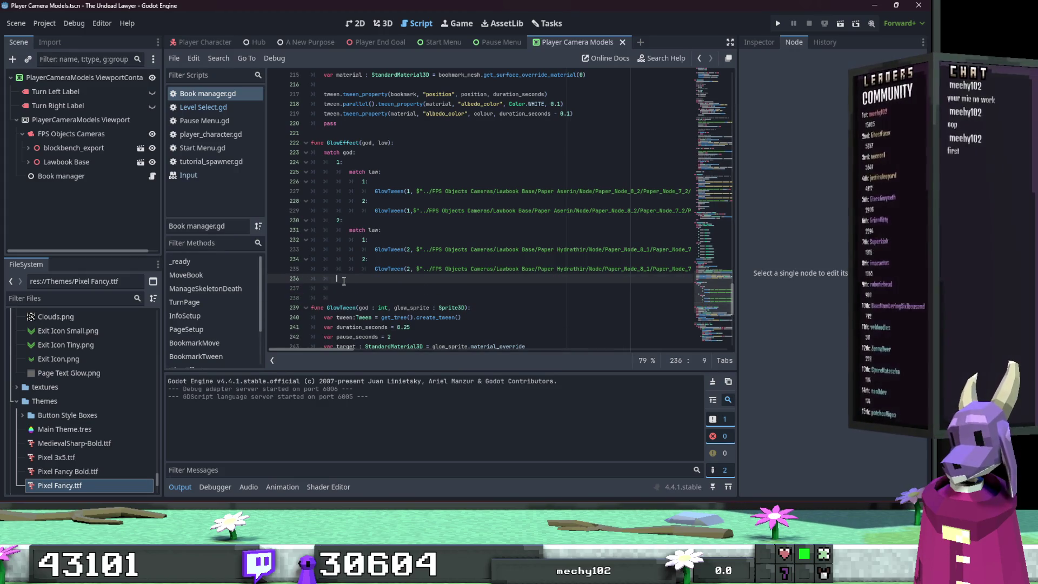
pyautogui.write('3')
pyautogui.press('Return')
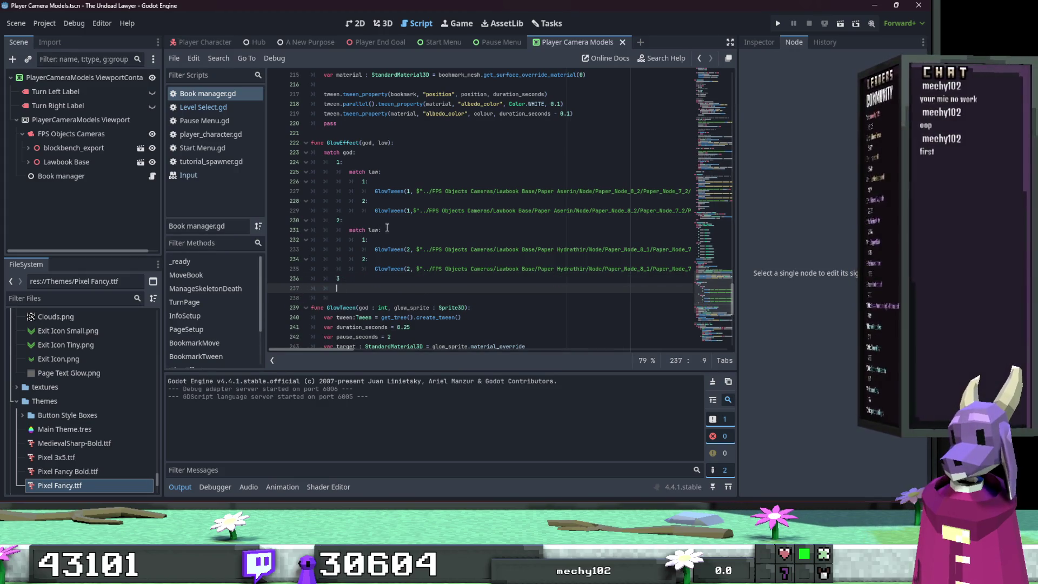
pyautogui.click(383, 228)
pyautogui.hotkey('shift', 'Home')
pyautogui.hotkey('ctrl', 'c')
pyautogui.click(360, 294)
pyautogui.click(359, 289)
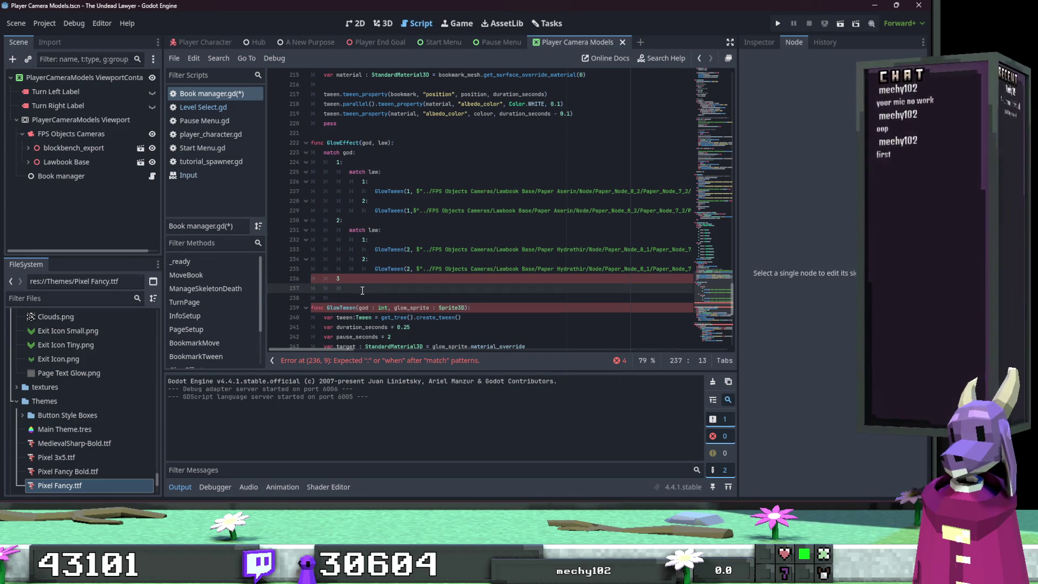
pyautogui.hotkey('ctrl', 'v')
pyautogui.press('BackSpace')
pyautogui.press('BackSpace')
pyautogui.press('BackSpace')
pyautogui.click(490, 282)
pyautogui.hotkey('ctrl', 's')
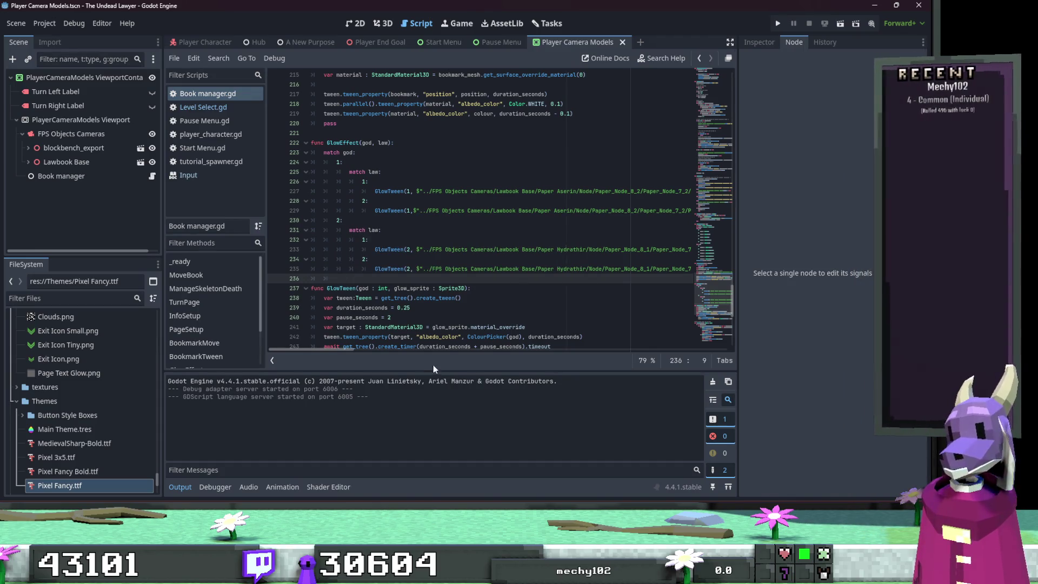
pyautogui.moveTo(332, 349); pyautogui.dragTo(404, 349)
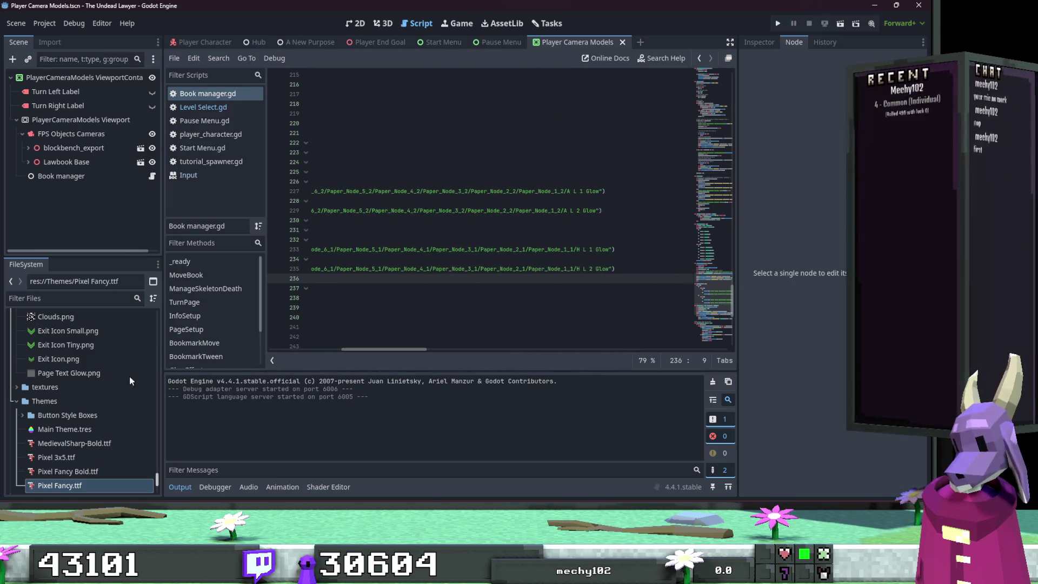
pyautogui.scroll(-1, 100, 385)
pyautogui.moveTo(370, 349); pyautogui.dragTo(292, 349)
pyautogui.scroll(4, 382, 308)
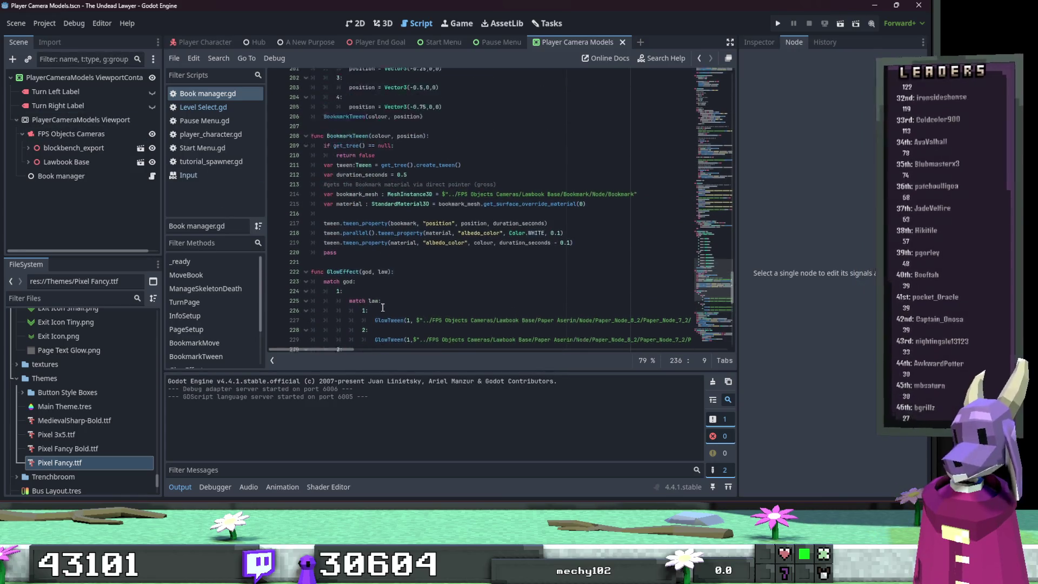
pyautogui.scroll(-4, 454, 287)
pyautogui.doubleClick(457, 307)
pyautogui.click(414, 290)
pyautogui.scroll(10, 416, 292)
pyautogui.scroll(15, 416, 292)
pyautogui.scroll(-4, 412, 284)
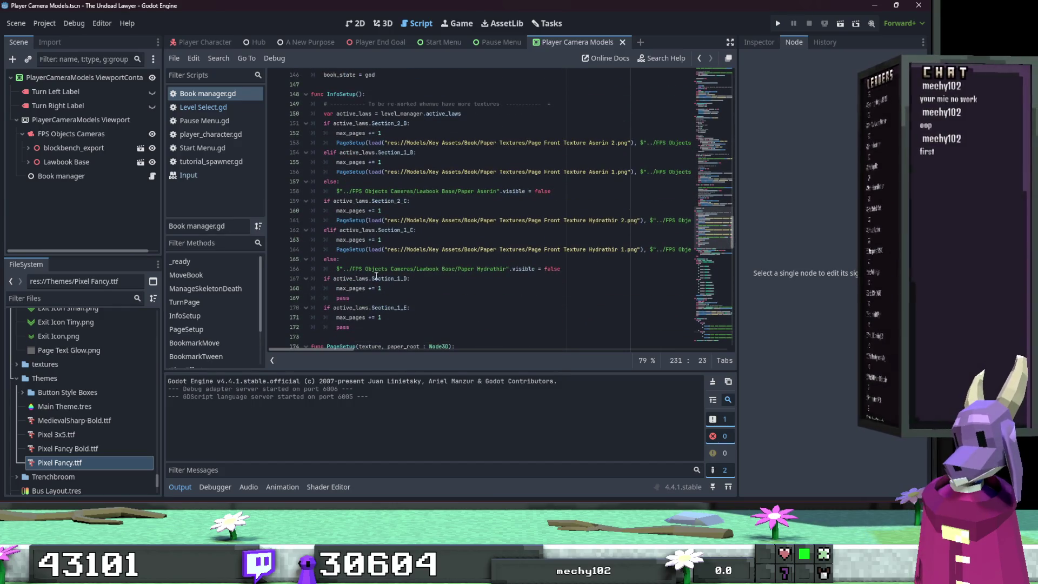
pyautogui.click(320, 259)
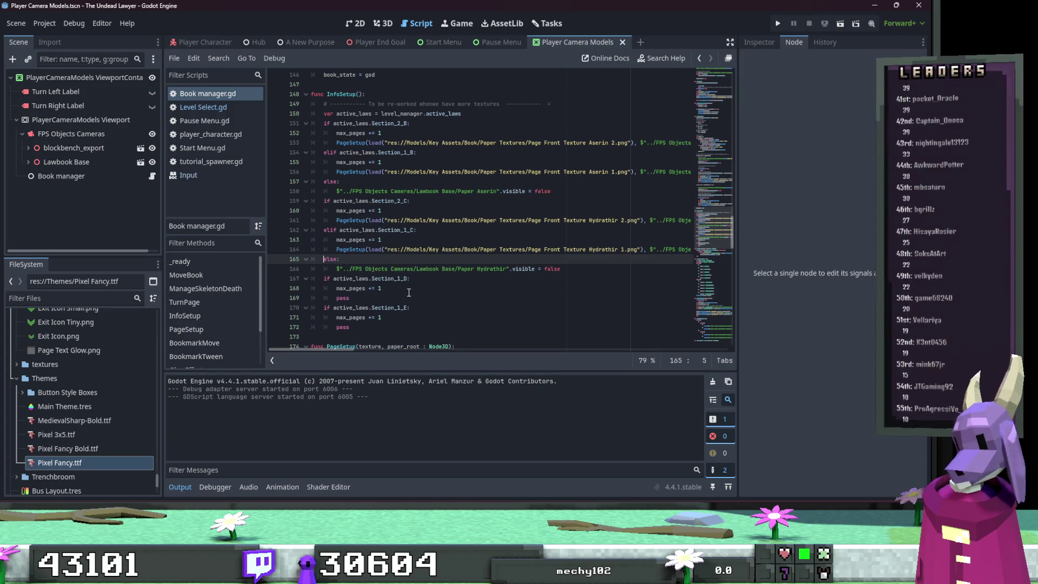
# Step: Copy the Section_1_C elif branch and paste it after line 168
pyautogui.click(367, 300)
pyautogui.hotkey('shift', 'Up')
pyautogui.hotkey('shift', 'Up')
pyautogui.hotkey('shift', 'Home')
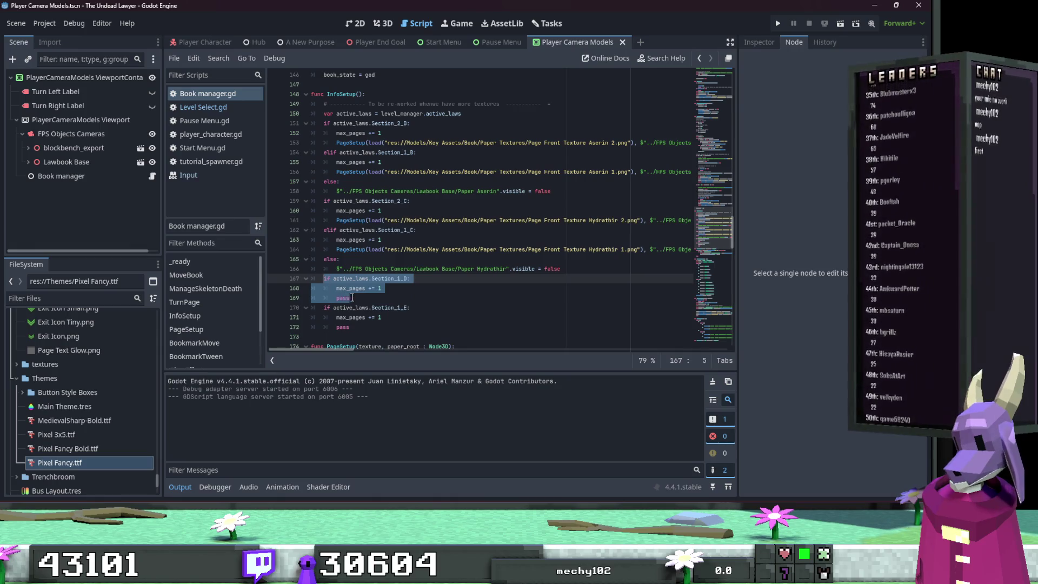
pyautogui.moveTo(382, 240); pyautogui.dragTo(331, 233)
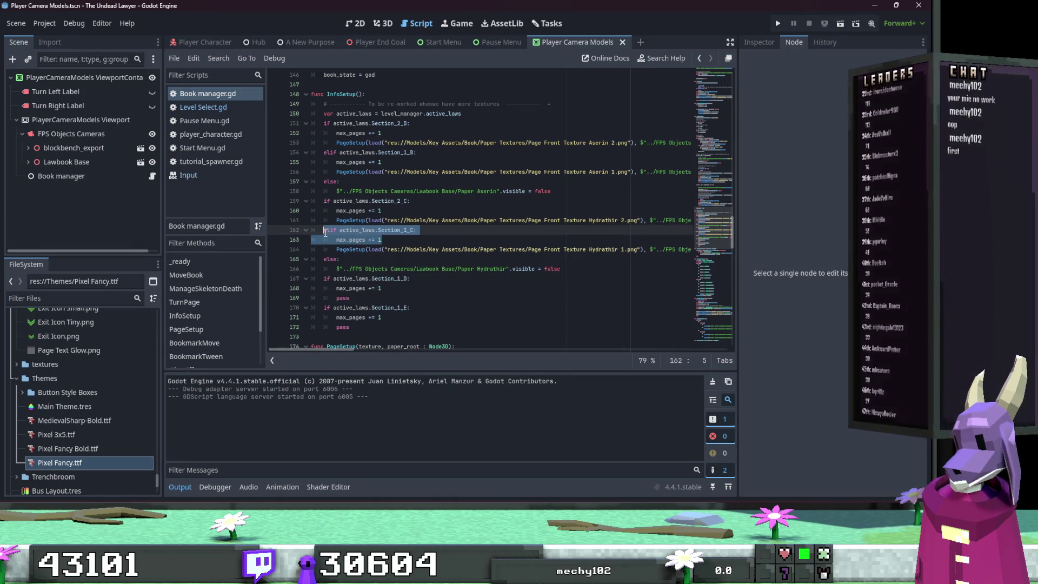
pyautogui.click(380, 288)
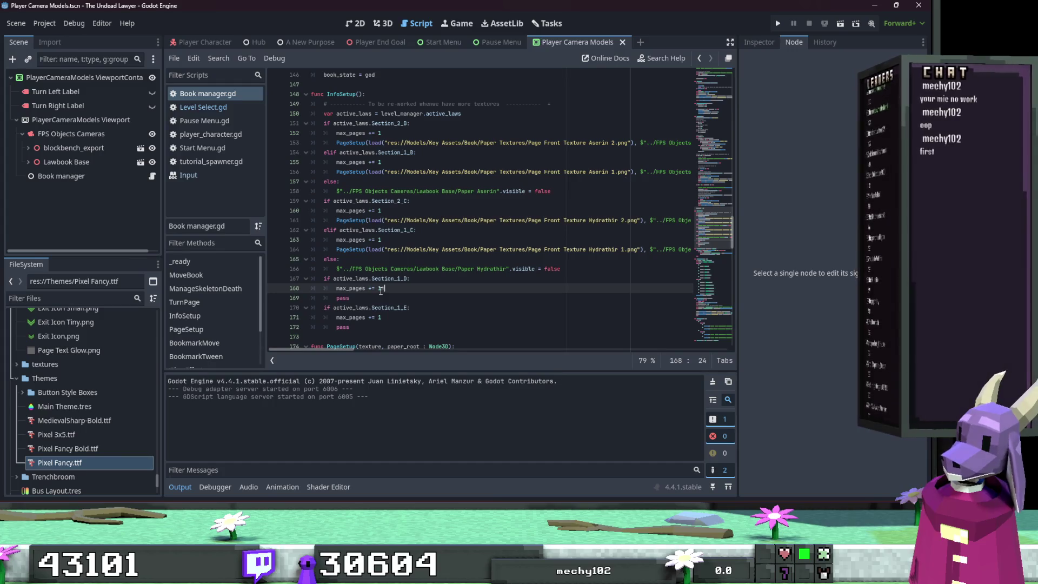
pyautogui.press('Return')
pyautogui.write('elif active_laws.Section_1_C: \t\tmax_pages += 1')
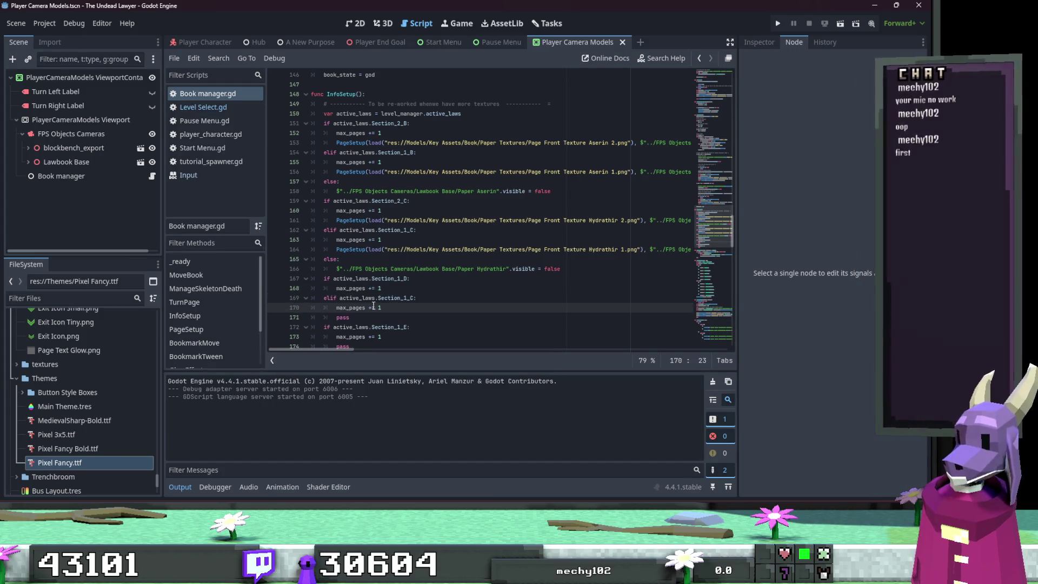
# Step: Rename the pasted branch to Section_1_D and line 167's check to Section_2_D
pyautogui.click(412, 298)
pyautogui.press('BackSpace')
pyautogui.write('D')
pyautogui.click(372, 278)
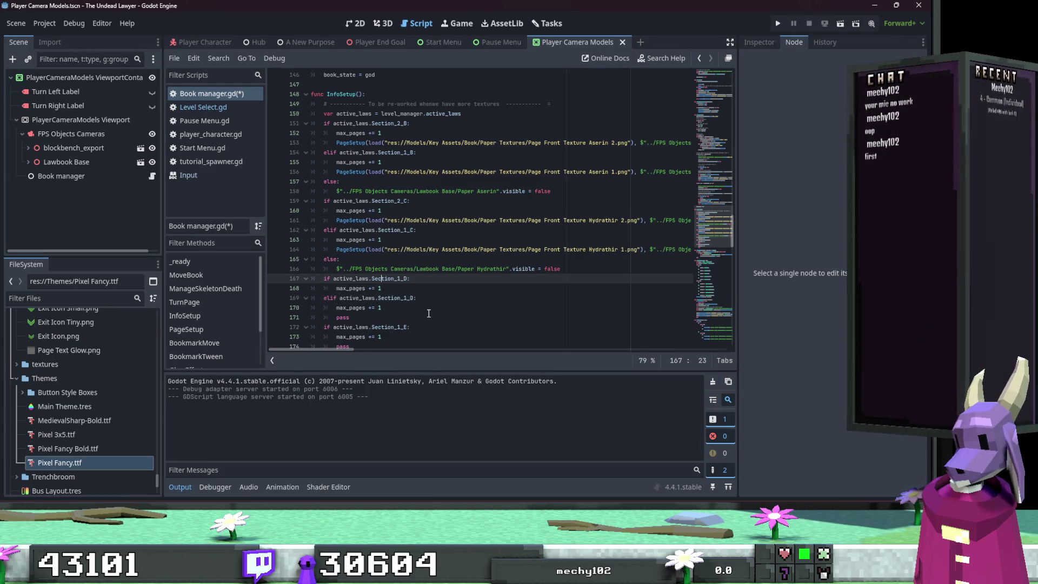
pyautogui.press('Right')
pyautogui.press('Right')
pyautogui.press('Right')
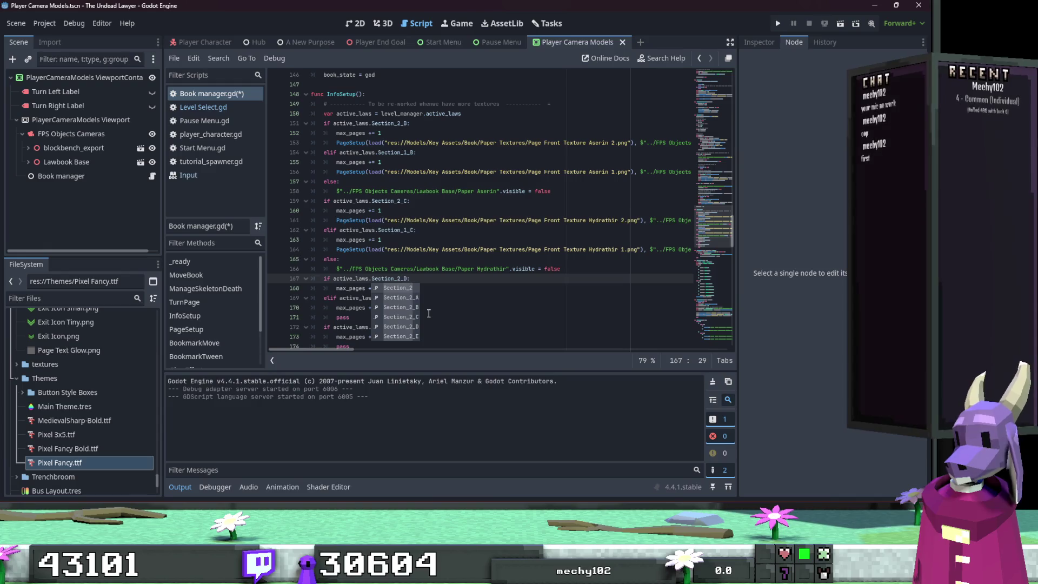
pyautogui.click(439, 299)
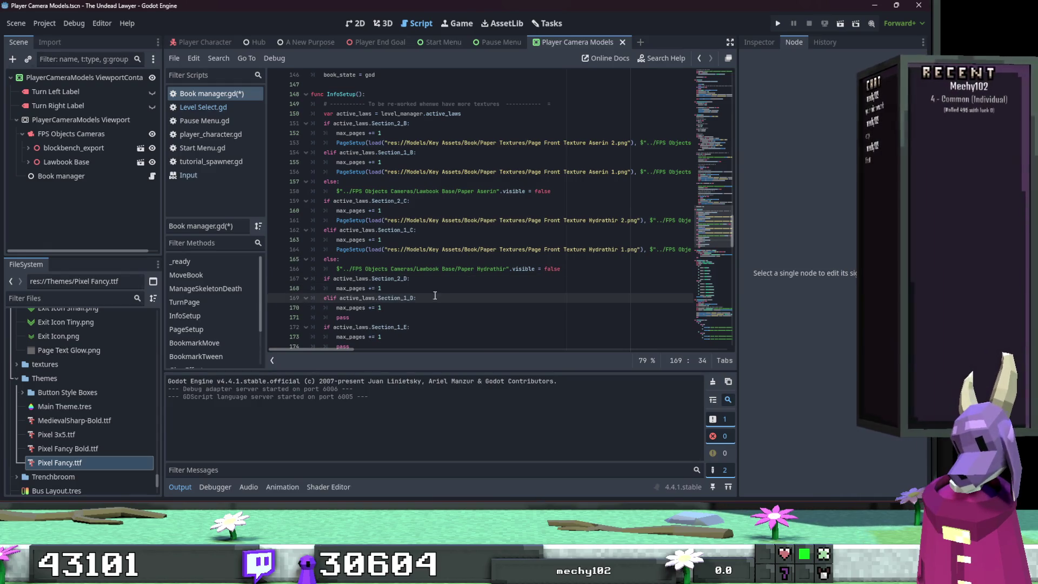
pyautogui.scroll(-1, 427, 293)
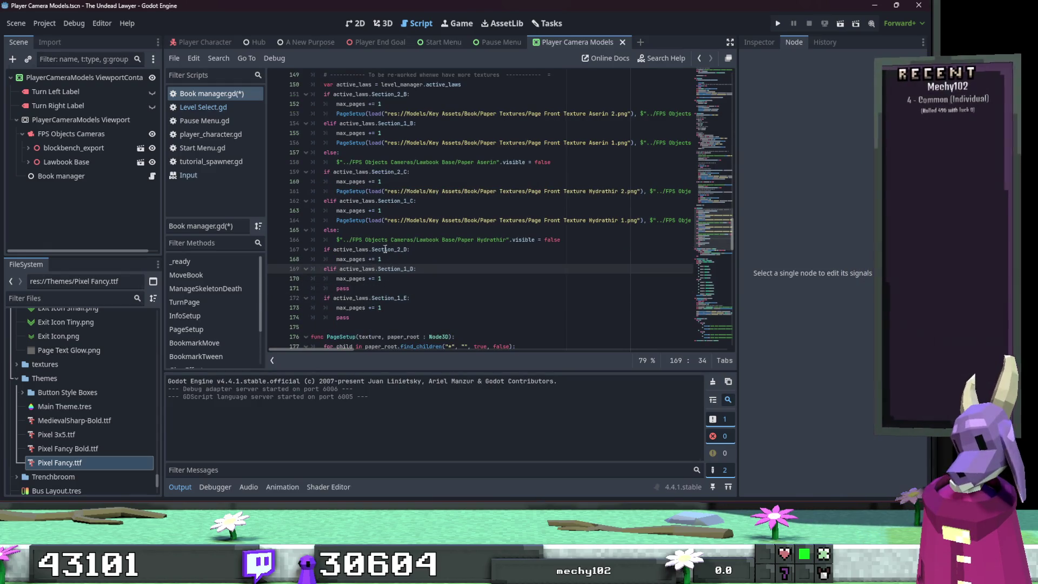
# Step: Paste the PageSetup call under Section_2_D, switching its texture to Page Front Texture Rani 2.png
pyautogui.moveTo(338, 195); pyautogui.dragTo(724, 192)
pyautogui.hotkey('ctrl', 'c')
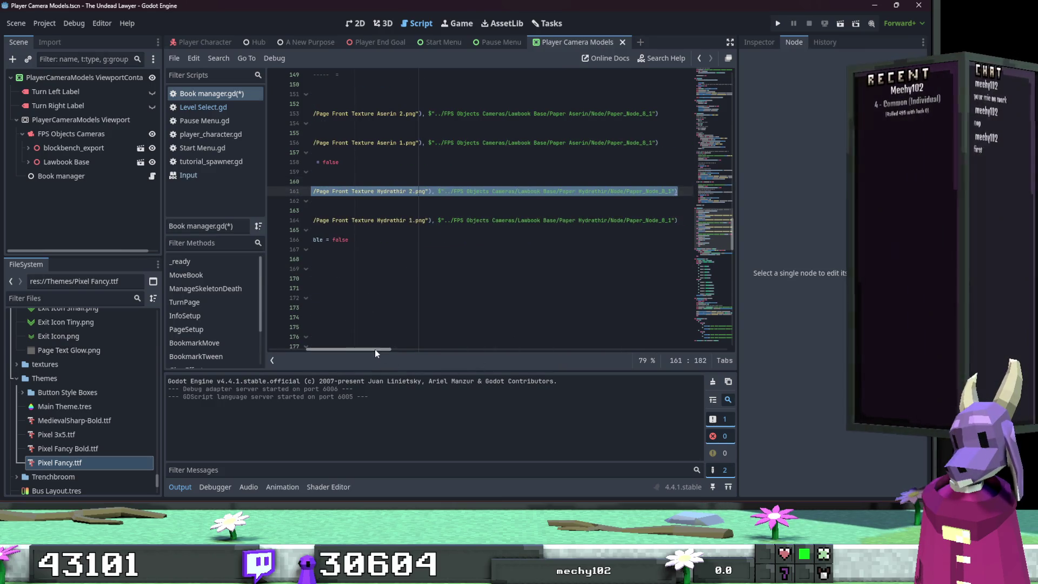
pyautogui.moveTo(375, 349); pyautogui.dragTo(332, 349)
pyautogui.click(433, 252)
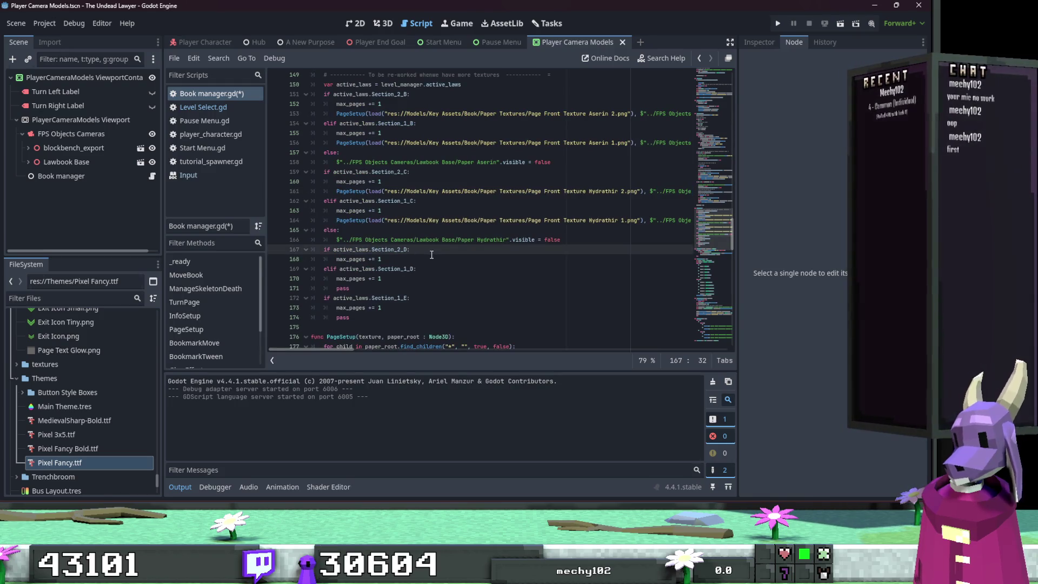
pyautogui.press('Down')
pyautogui.press('Return')
pyautogui.hotkey('ctrl', 'v')
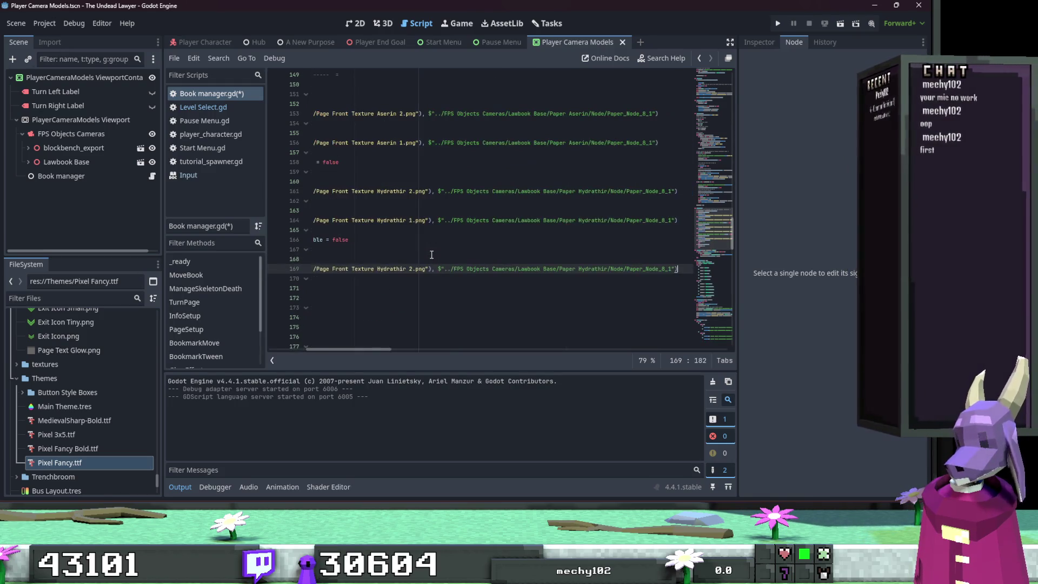
pyautogui.doubleClick(395, 269)
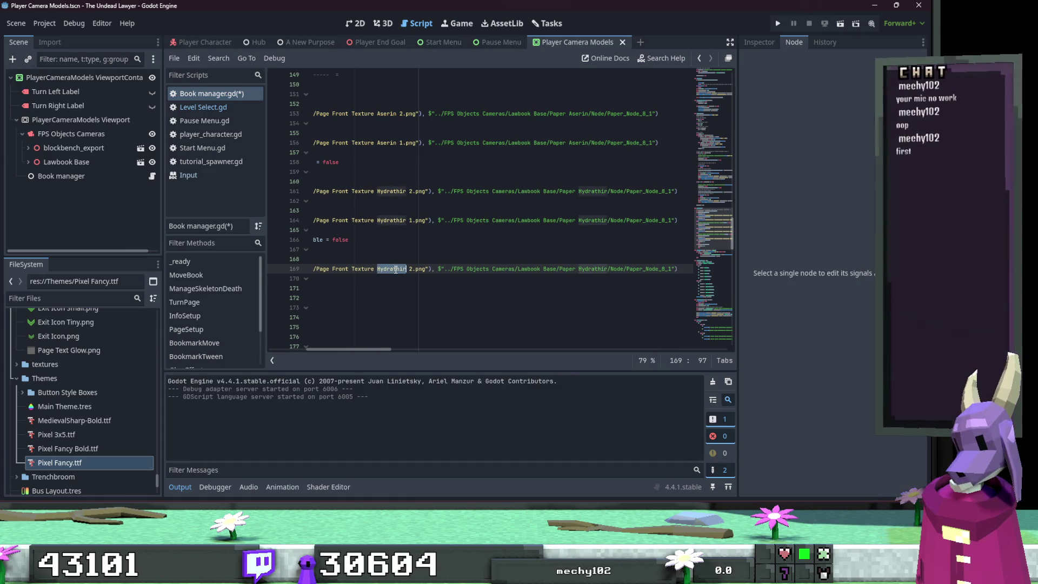
pyautogui.write('Ra')
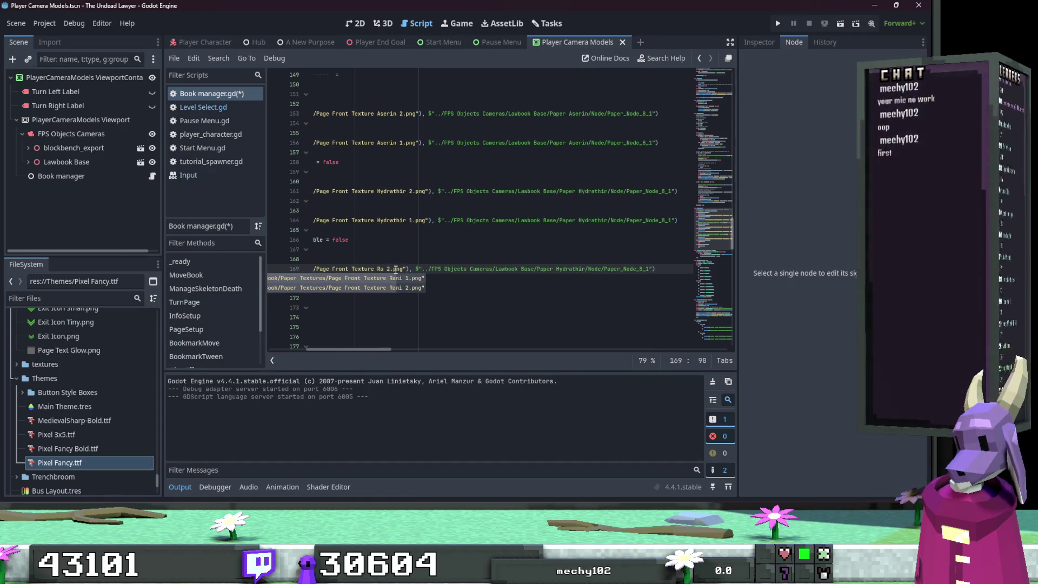
pyautogui.press('Return')
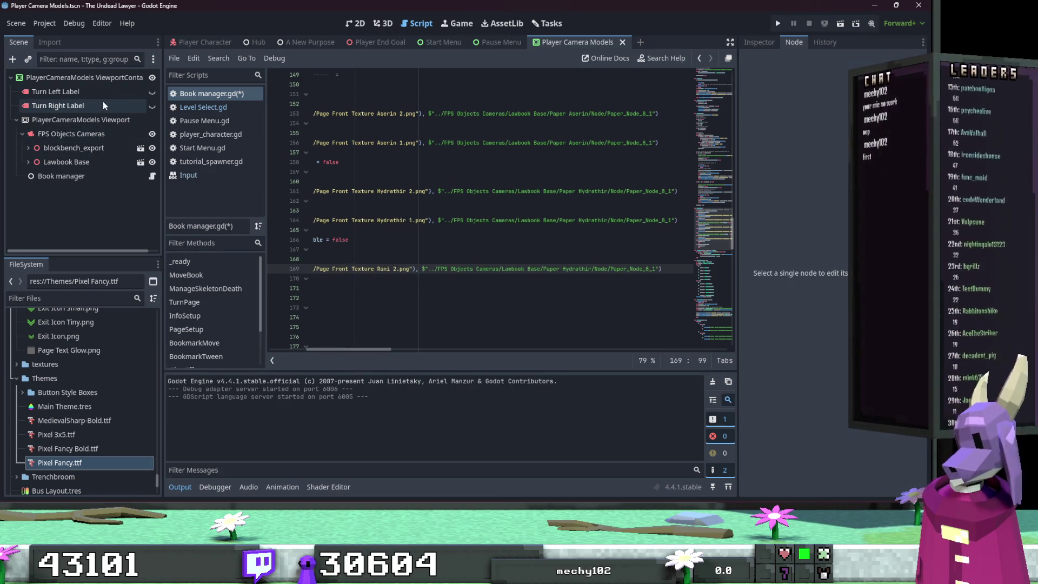
pyautogui.click(28, 162)
pyautogui.scroll(-1, 24, 157)
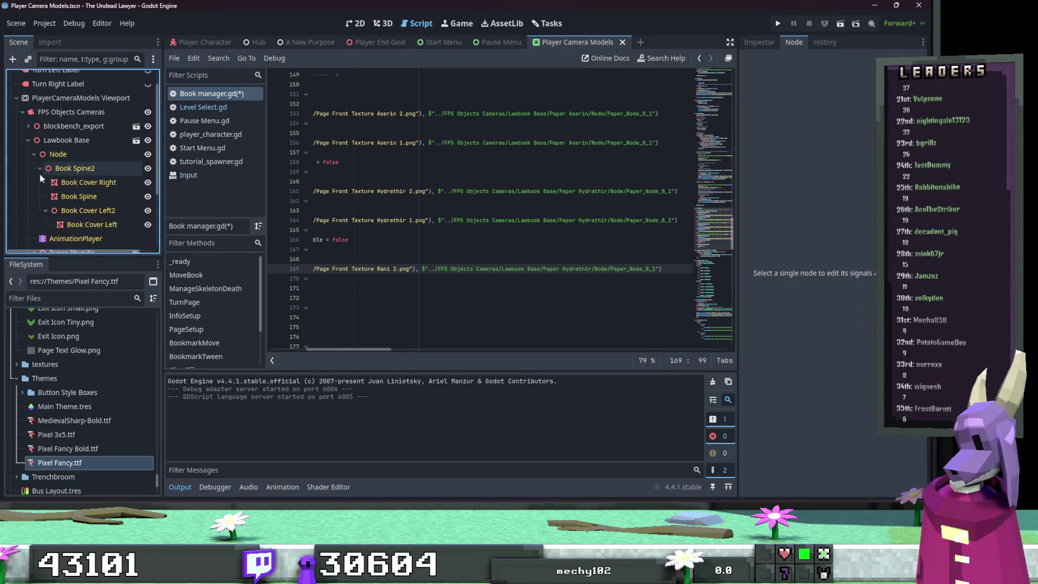
# Step: Collapse Book Spine2 and Node under Lawbook Base, select Paper Hydrathir, and switch to 3D
pyautogui.click(40, 168)
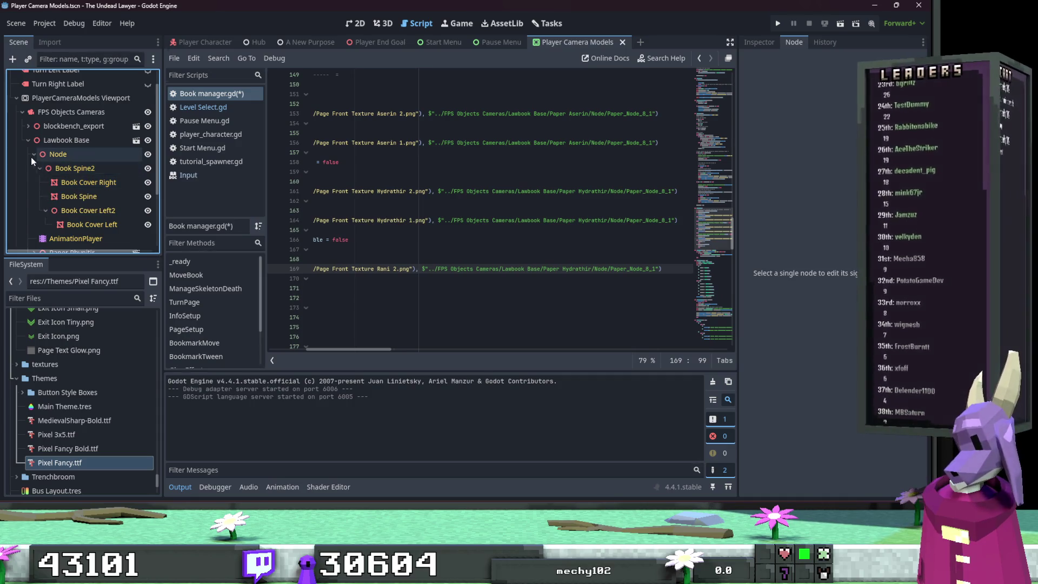
pyautogui.click(34, 155)
pyautogui.scroll(-1, 34, 197)
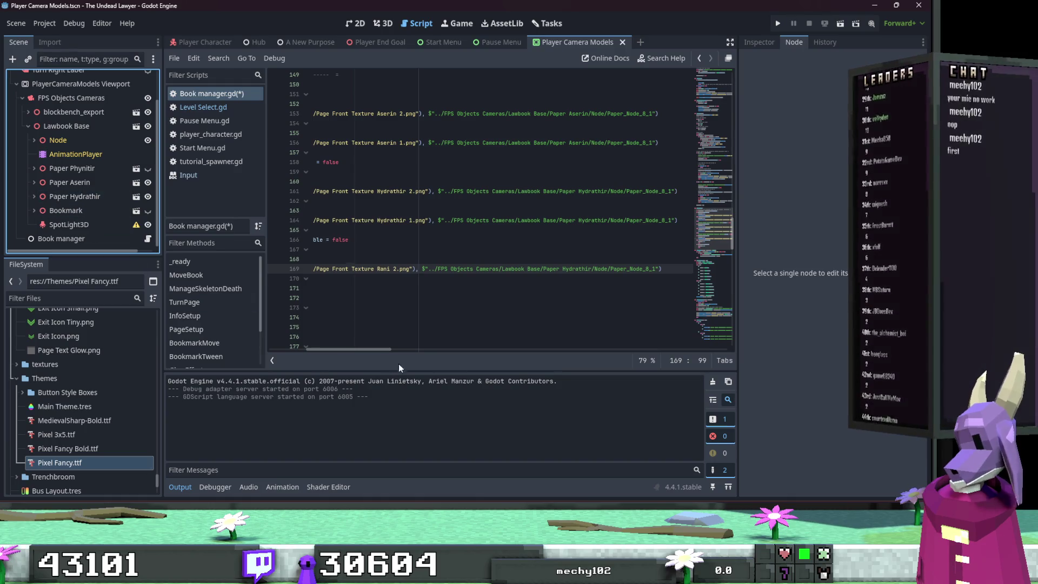
pyautogui.moveTo(400, 346); pyautogui.dragTo(400, 353)
pyautogui.click(75, 196)
pyautogui.click(384, 23)
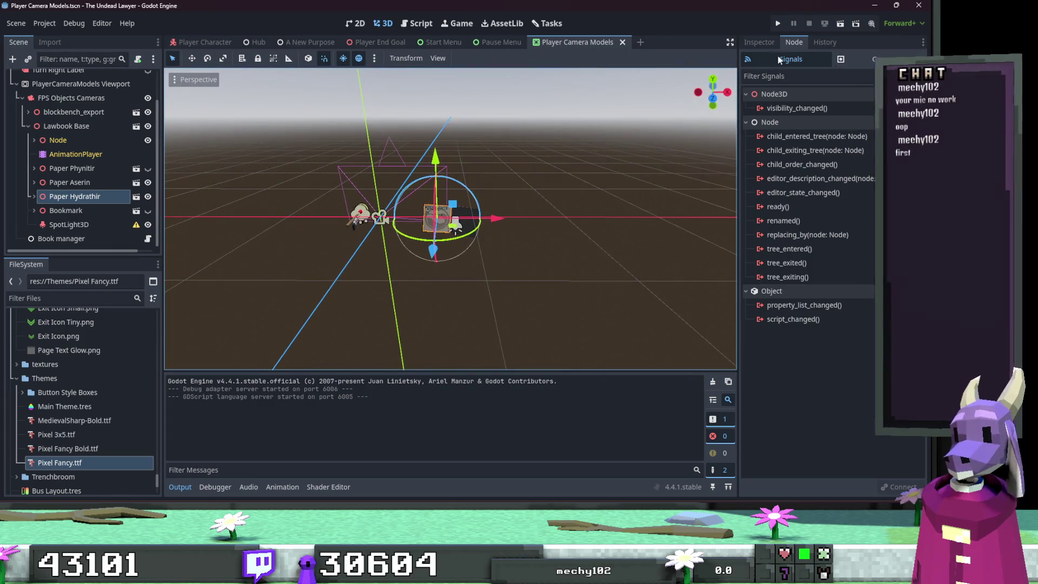